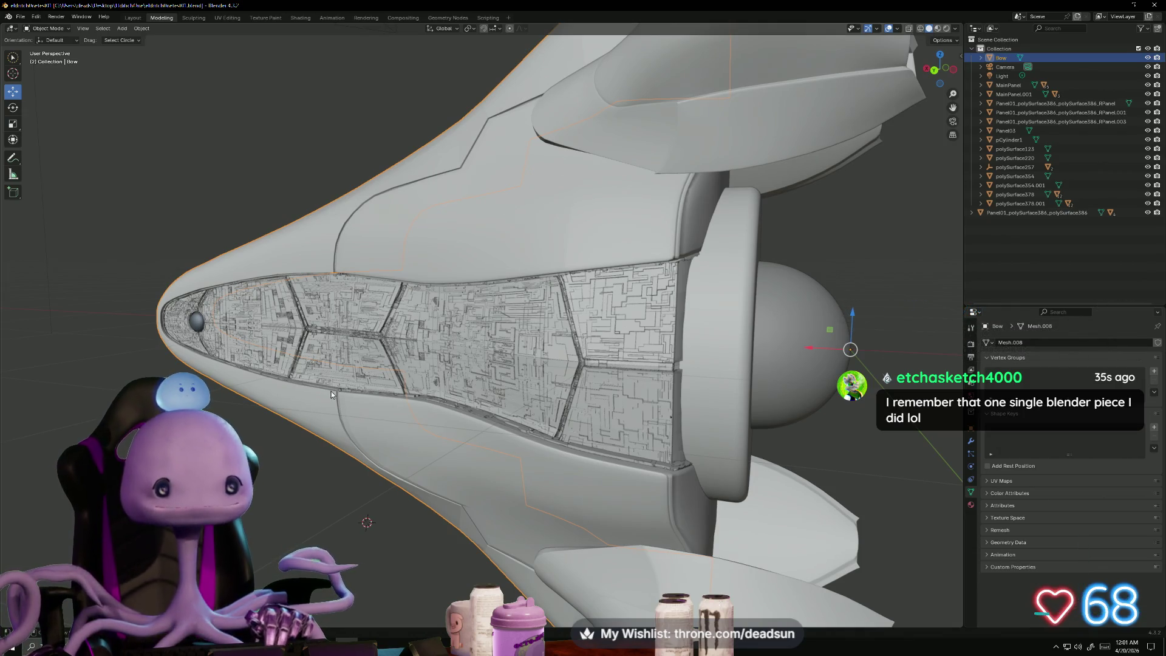
Step: Look over the hull from top and low side views, then close Blender
key("KP_7")
mouse_move(292, 464)
middle_mouse_down()
mouse_move(433, 452)
mouse_move(380, 447)
mouse_move(363, 451)
mouse_move(473, 454)
middle_mouse_up()
scroll(392, 464, "down", 3)
scroll(472, 449, "down", 6)
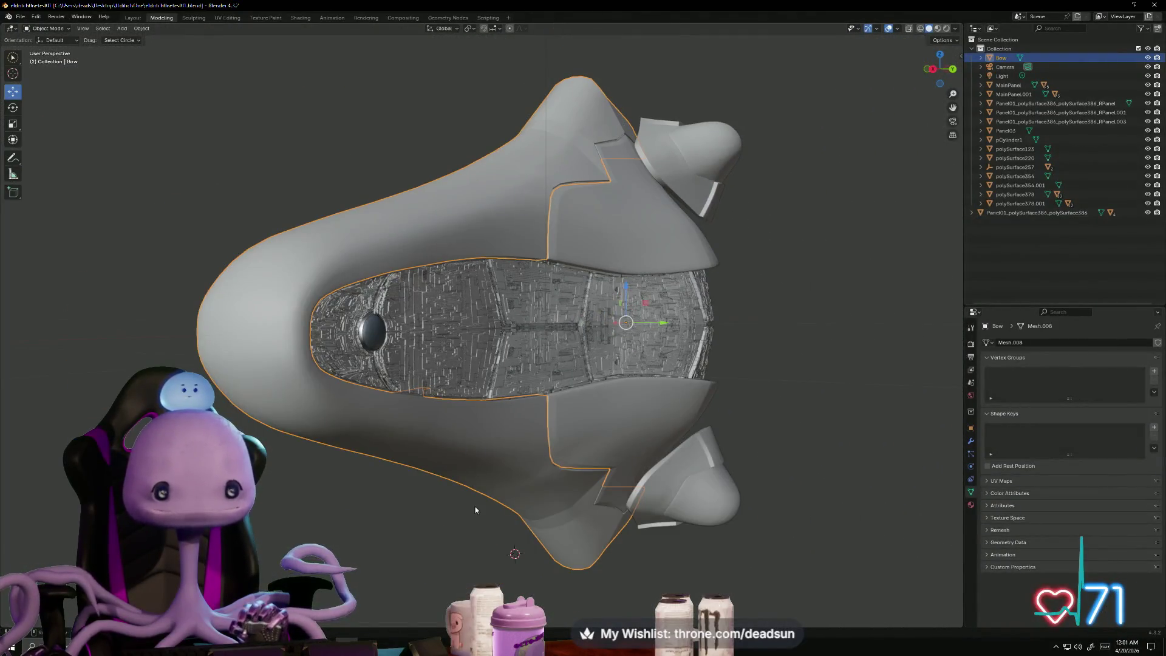
mouse_move(475, 510)
middle_mouse_down()
mouse_move(391, 523)
mouse_move(364, 512)
mouse_move(349, 472)
mouse_move(360, 411)
mouse_move(355, 505)
mouse_move(407, 555)
mouse_move(579, 527)
mouse_move(454, 447)
mouse_move(356, 505)
mouse_move(364, 519)
mouse_move(327, 522)
mouse_move(382, 537)
mouse_move(420, 527)
mouse_move(490, 389)
middle_mouse_up()
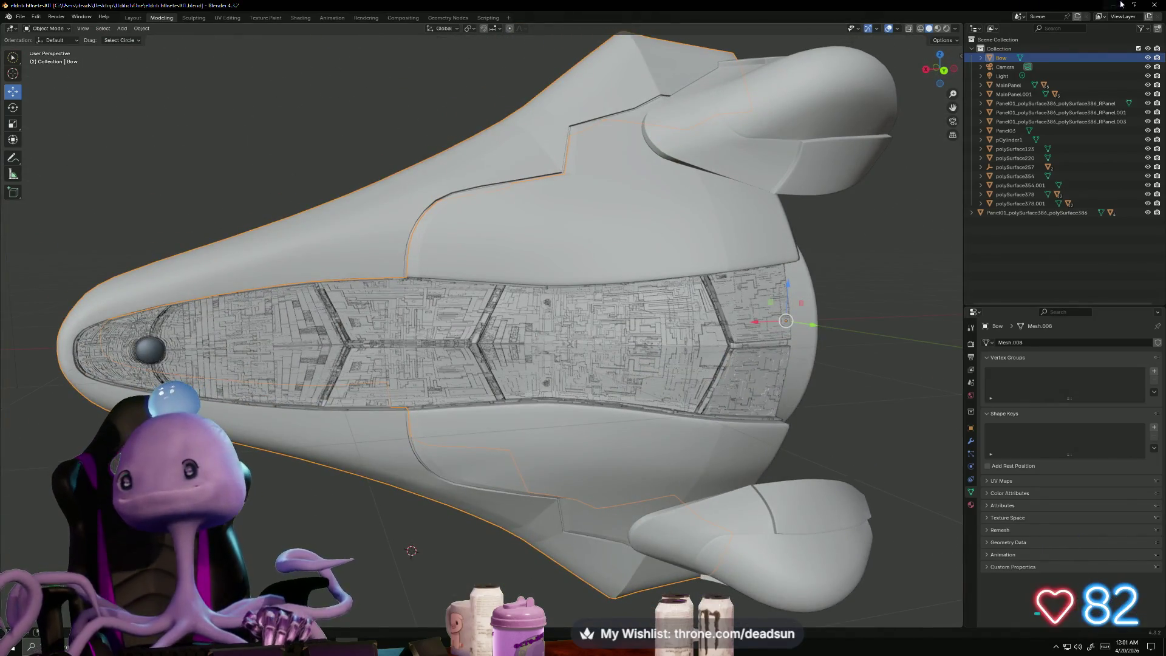
left_click(1157, 4)
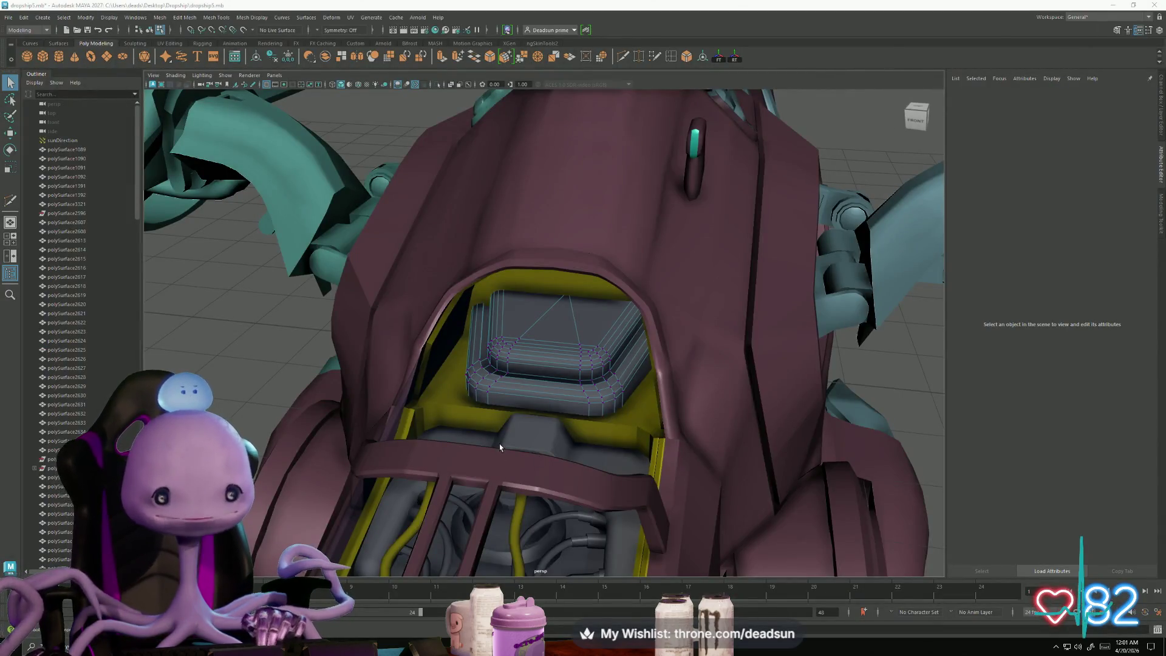
Step: Select the seat-back top vertex and raise it in Y into the yellow frame
left_click_drag(510, 479, 827, 473, "alt")
scroll(827, 473, "up", 5)
scroll(827, 473, "up", 3)
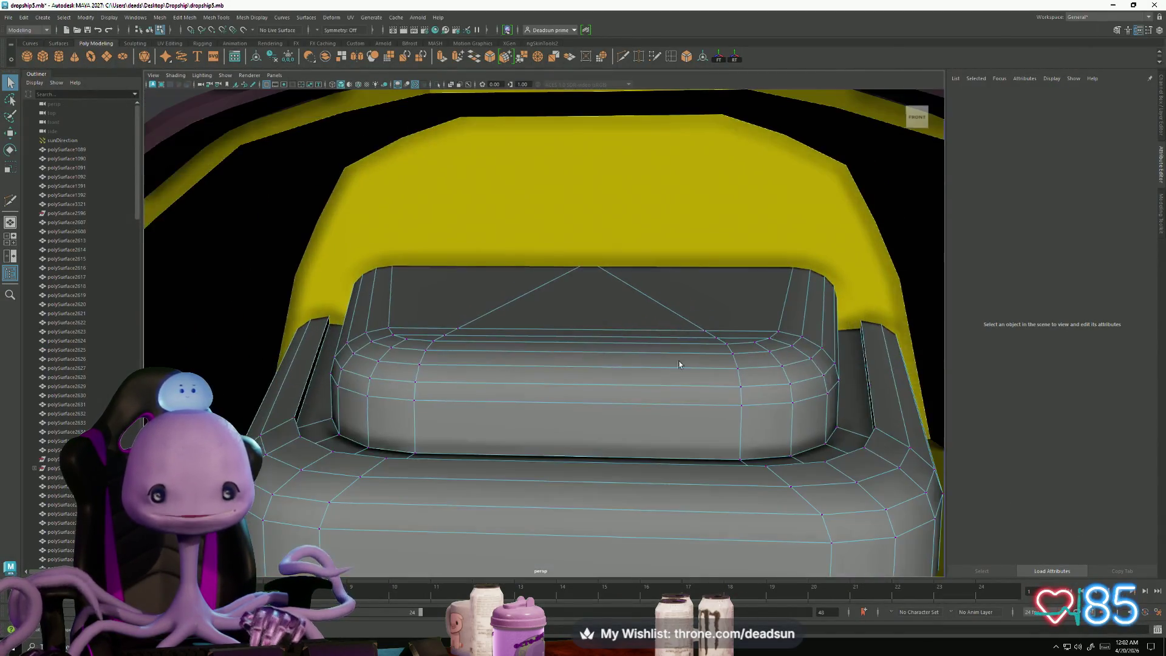
left_click_drag(653, 286, 652, 283)
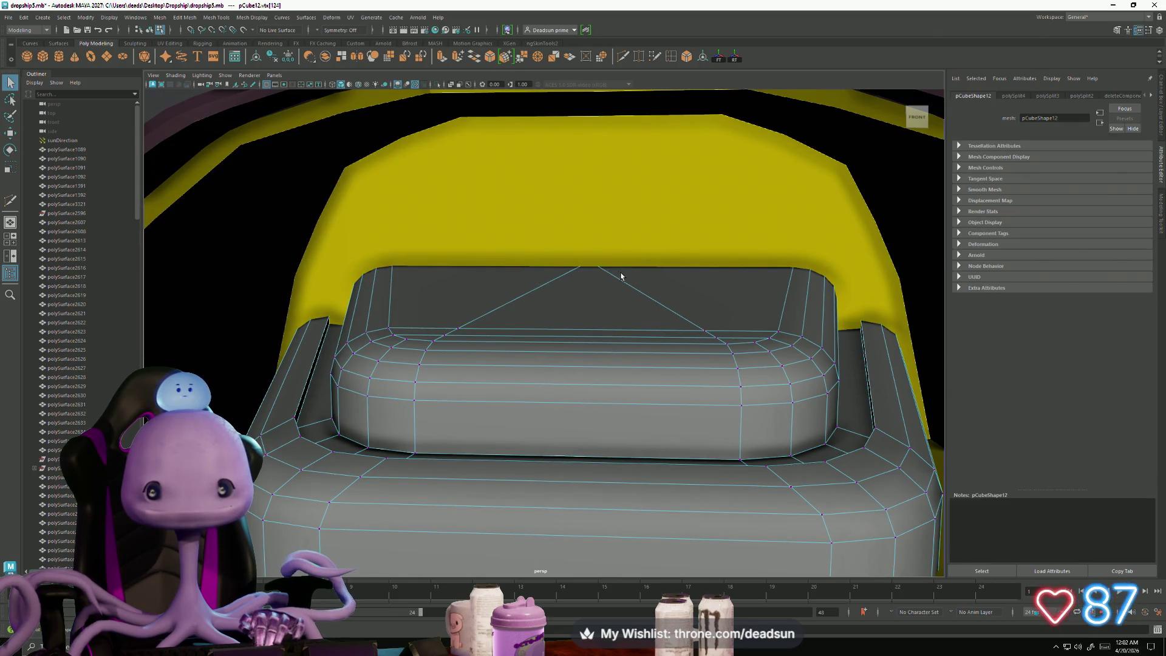
left_click_drag(593, 211, 604, 104)
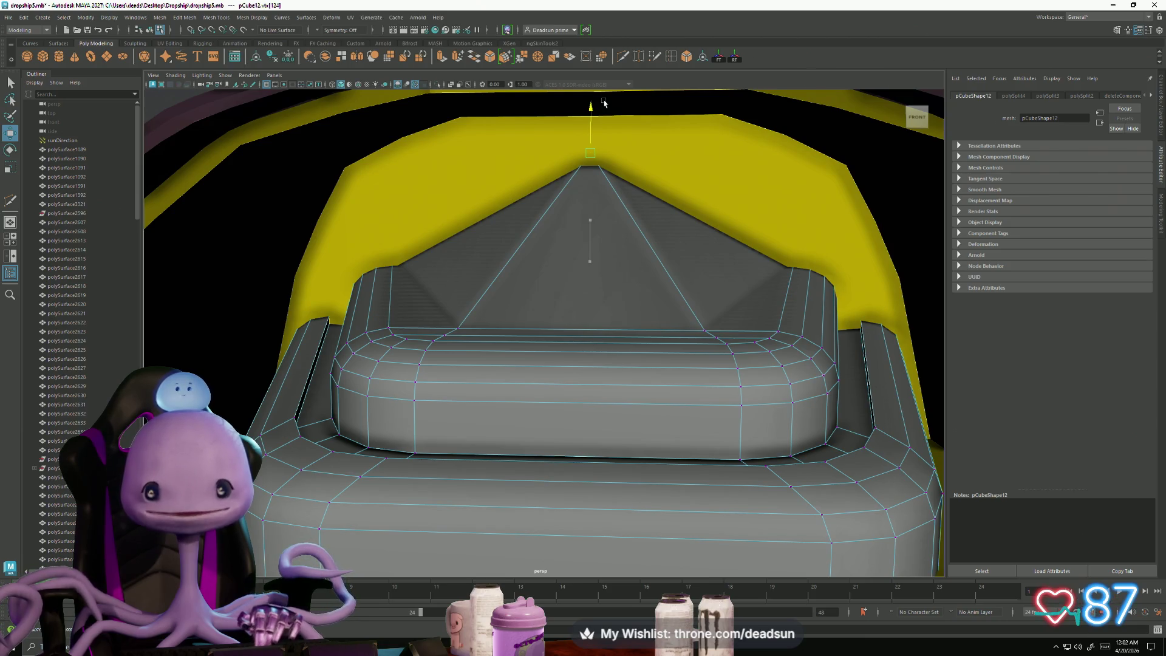
Step: Tumble around the cockpit seat and select geometry on the seat block
left_click_drag(605, 103, 681, 141, "alt")
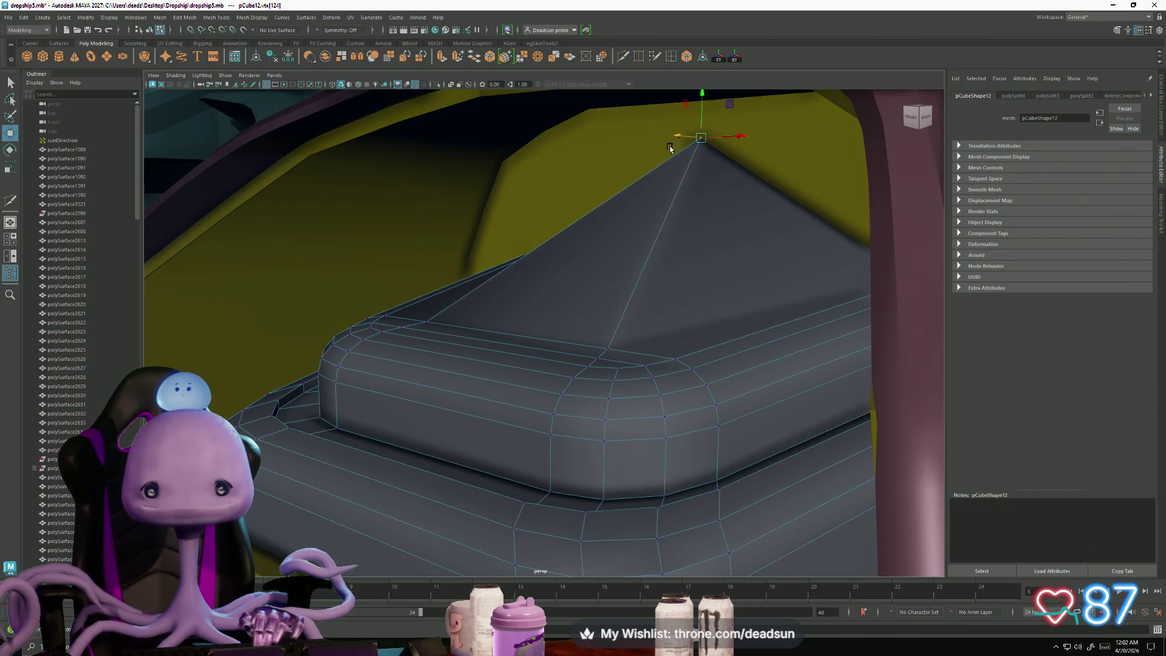
left_click_drag(670, 149, 677, 210, "alt")
right_click_drag(677, 210, 486, 194, "alt")
left_click_drag(486, 195, 495, 245, "alt")
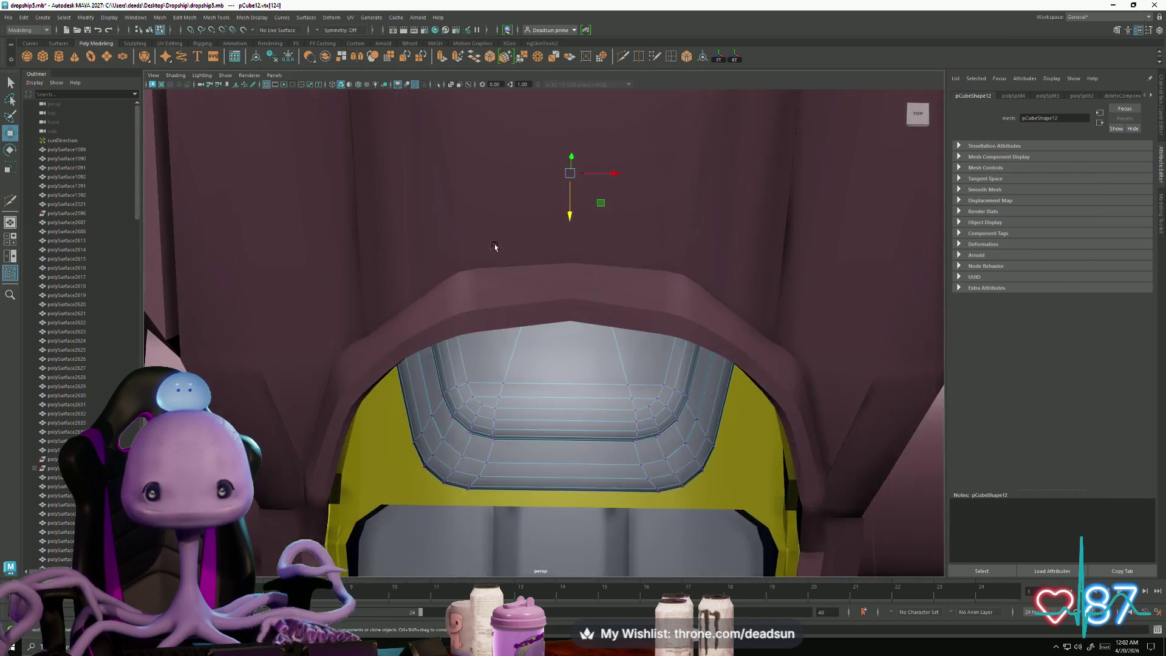
right_click_drag(494, 246, 376, 154, "alt")
left_click_drag(792, 296, 792, 296)
left_click_drag(792, 296, 618, 321, "alt")
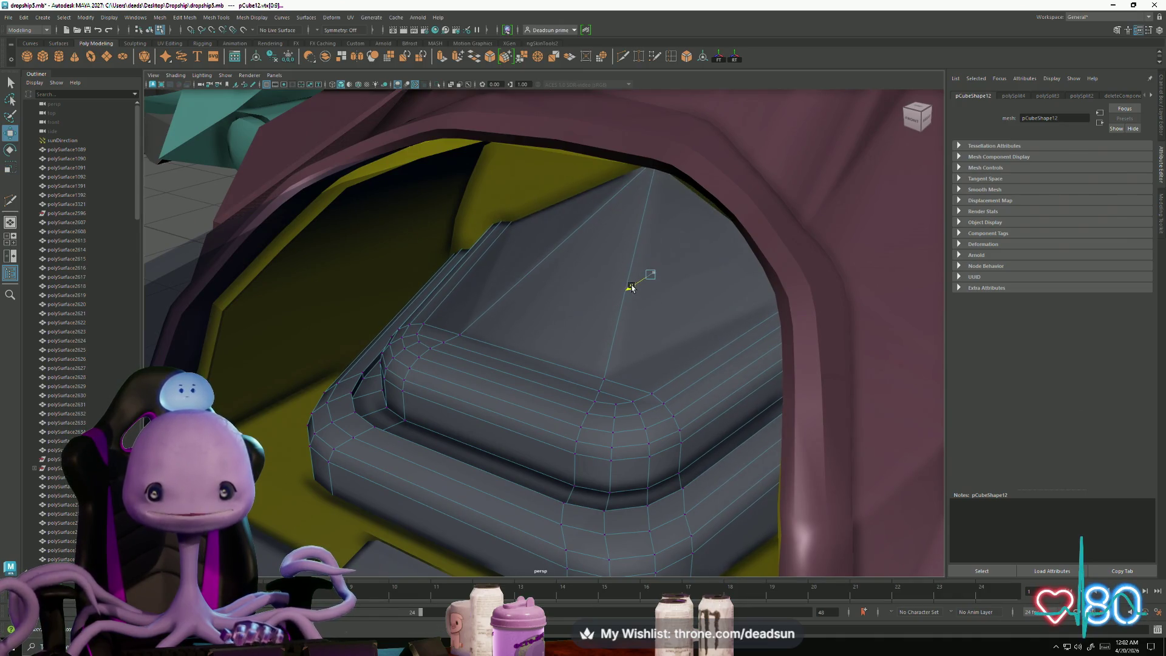
Step: Multi-Cut diagonal edges into both side faces of the seat backrest
left_click_drag(635, 292, 555, 380, "alt")
mouse_move(554, 380)
right_mouse_down("alt")
mouse_move(684, 424)
mouse_move(634, 459)
right_mouse_up("alt")
left_click_drag(633, 459, 635, 452, "alt")
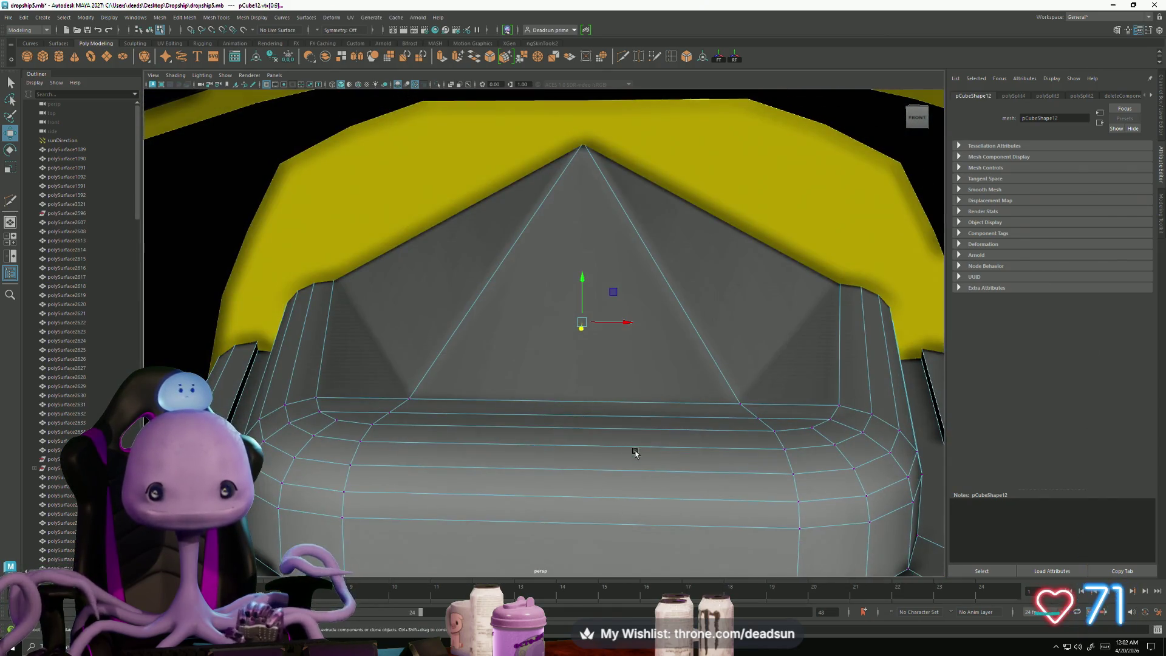
right_click(777, 249)
left_click(409, 399)
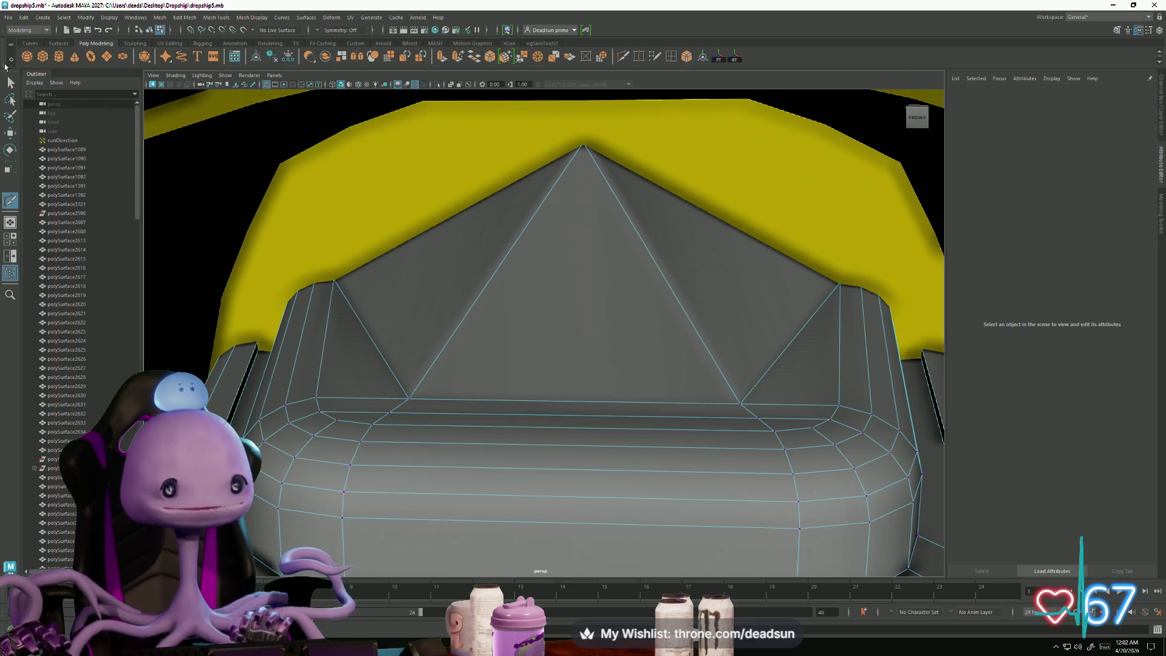
mouse_move(294, 266)
left_mouse_down("alt")
mouse_move(453, 385)
mouse_move(457, 371)
left_mouse_up("alt")
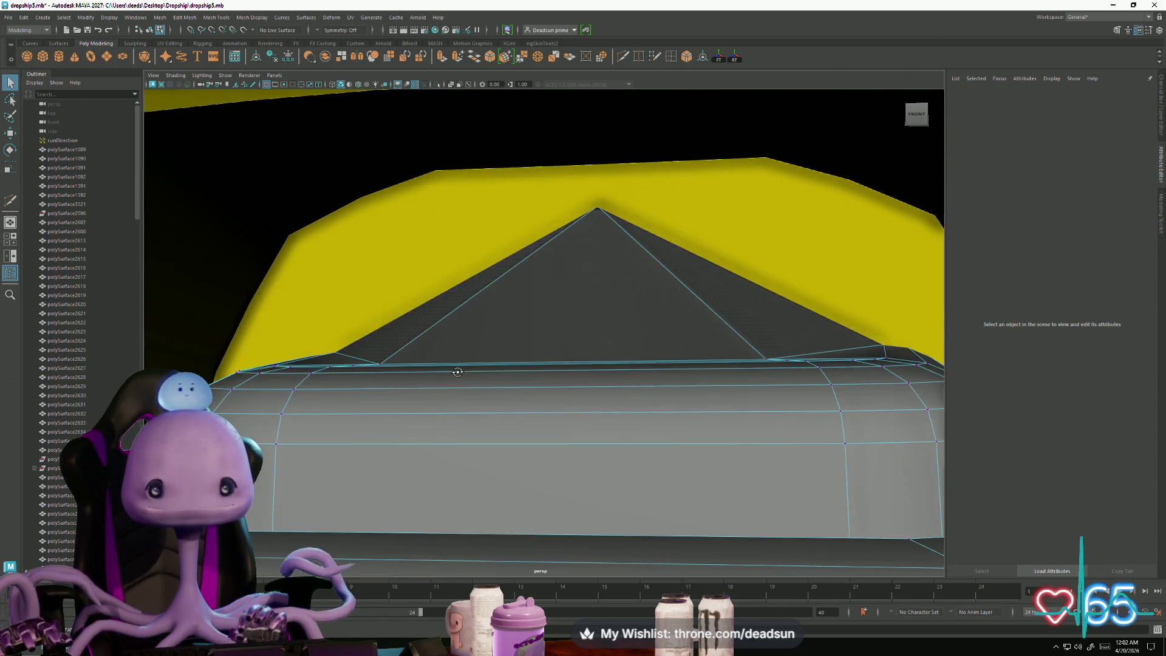
right_click_drag(513, 320, 323, 267)
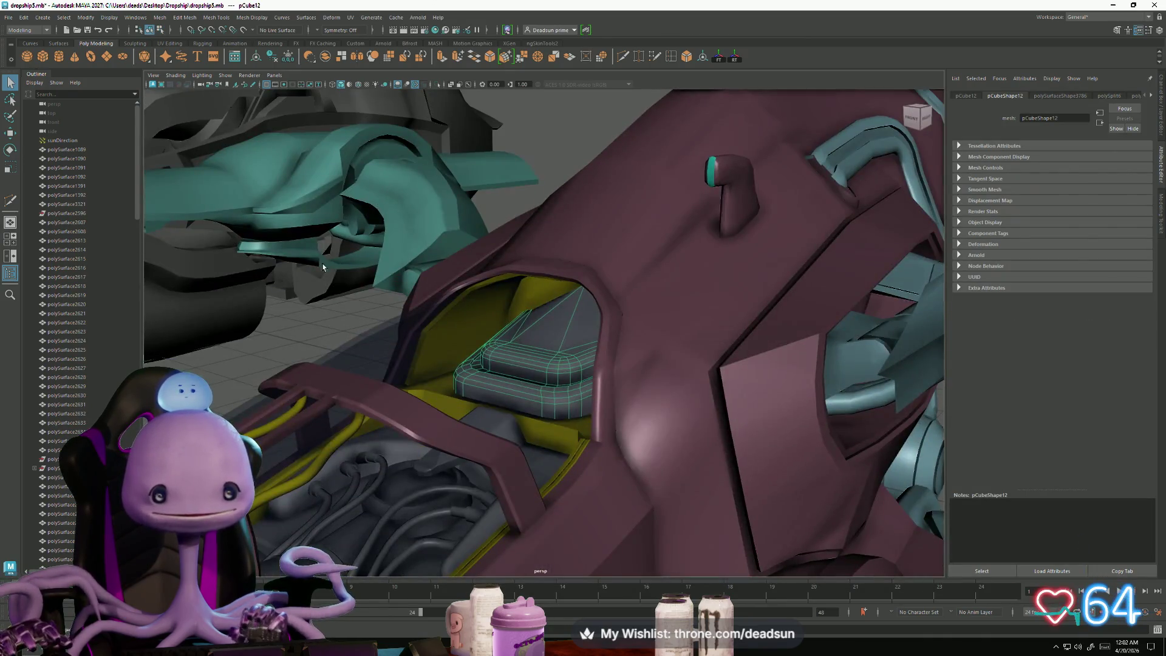
left_click(300, 337)
mouse_move(300, 337)
left_mouse_down("alt")
mouse_move(331, 365)
mouse_move(486, 382)
mouse_move(480, 398)
mouse_move(411, 387)
mouse_move(373, 406)
mouse_move(407, 419)
mouse_move(471, 403)
mouse_move(446, 361)
mouse_move(434, 379)
mouse_move(430, 362)
mouse_move(408, 407)
mouse_move(399, 399)
mouse_move(441, 408)
left_mouse_up("alt")
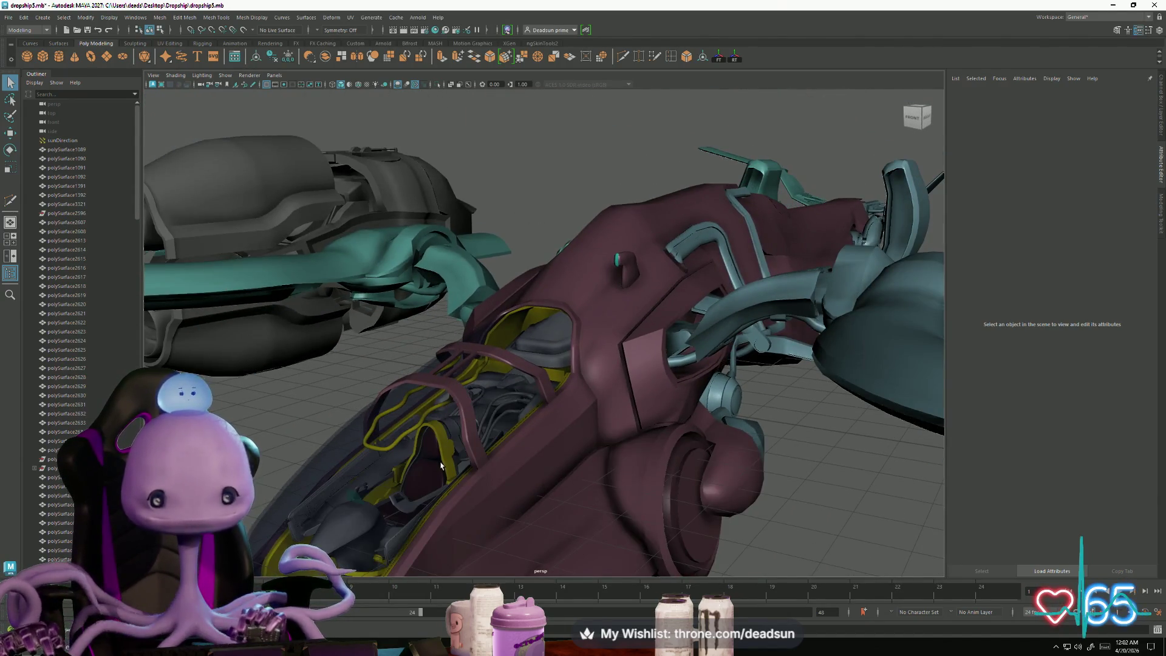
mouse_move(441, 465)
left_mouse_down("alt")
mouse_move(633, 435)
mouse_move(548, 435)
left_mouse_up("alt")
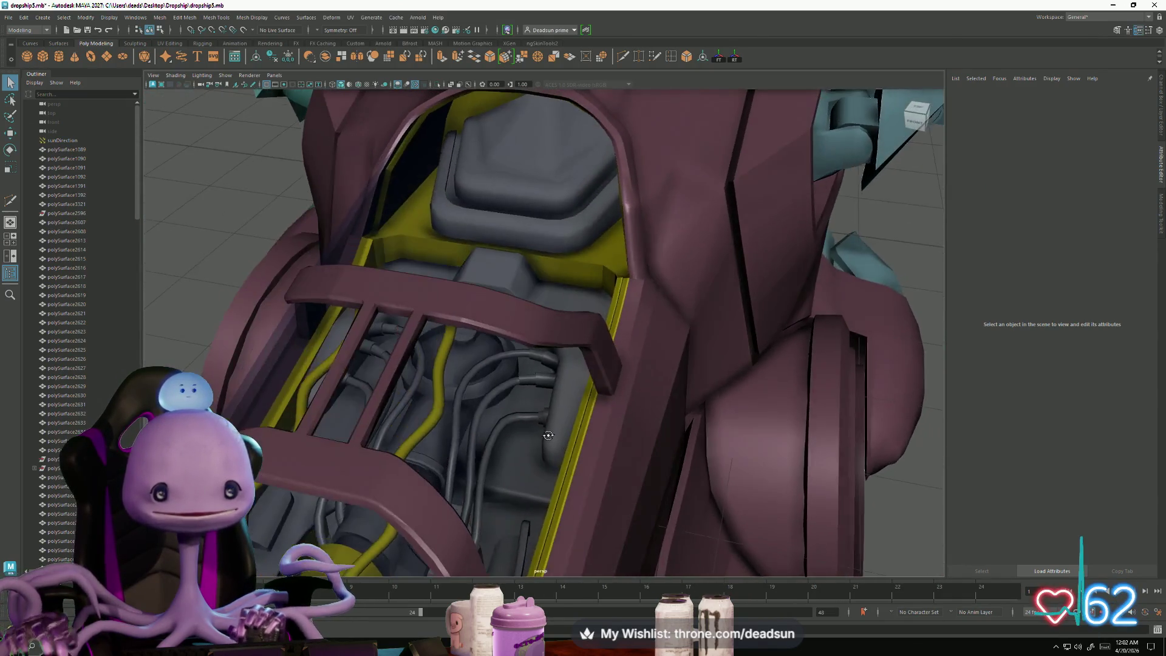
right_click_drag(547, 435, 416, 419, "alt")
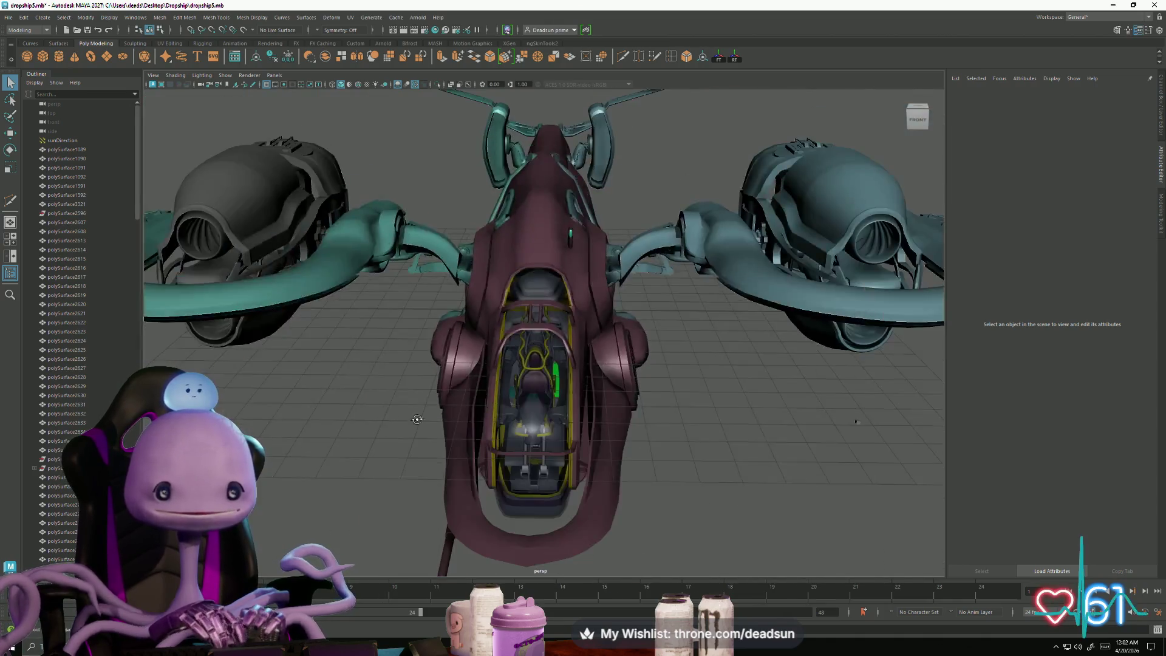
mouse_move(417, 419)
left_mouse_down("alt")
mouse_move(475, 454)
mouse_move(460, 386)
mouse_move(337, 446)
mouse_move(425, 370)
left_mouse_up("alt")
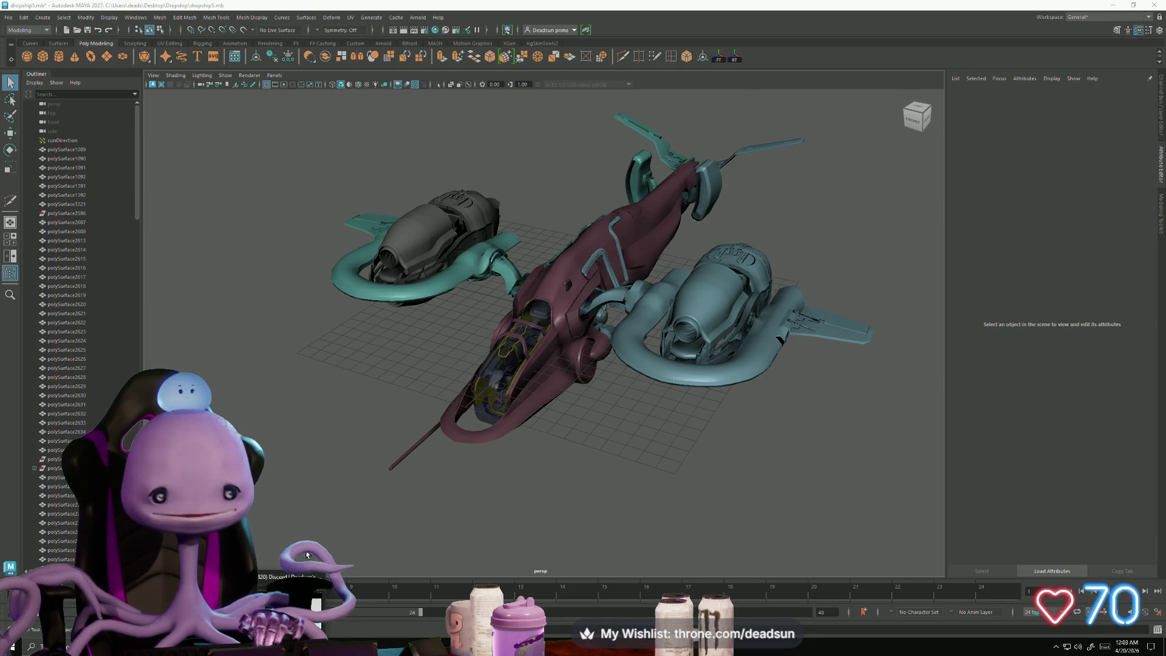
Step: Orbit around the dropship's front and cockpit, then search Windows for 'bridge'
mouse_move(388, 534)
left_mouse_down("alt")
mouse_move(546, 516)
mouse_move(668, 546)
mouse_move(631, 494)
mouse_move(452, 502)
mouse_move(525, 480)
mouse_move(343, 497)
mouse_move(580, 518)
mouse_move(595, 509)
mouse_move(534, 463)
mouse_move(502, 491)
left_mouse_up("alt")
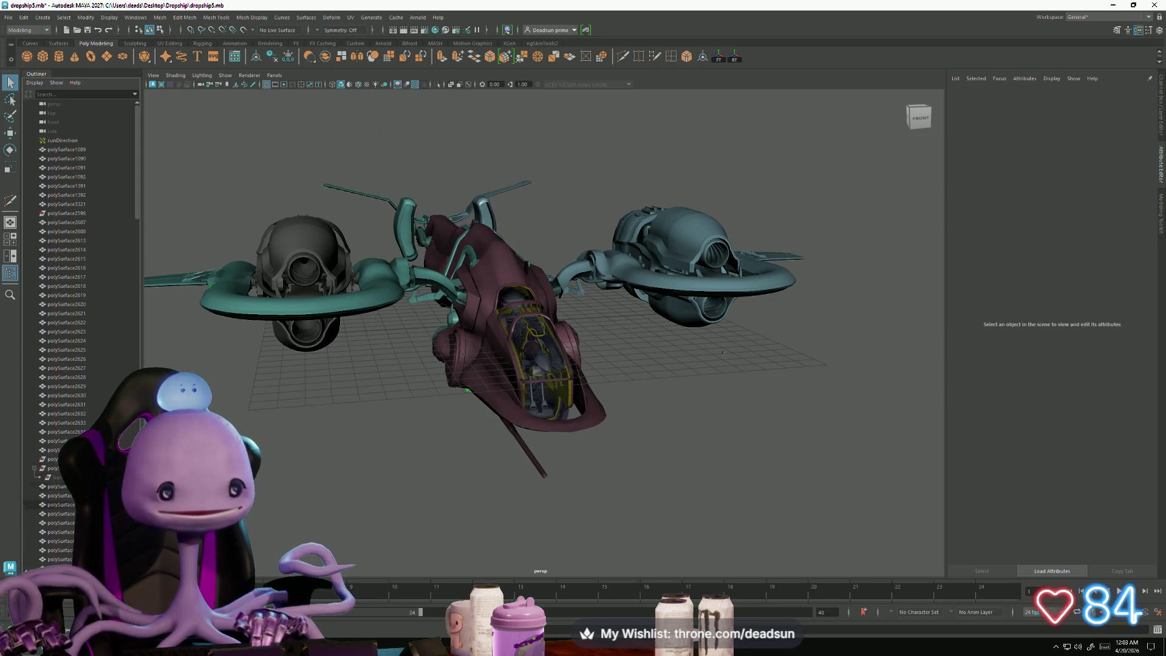
scroll(79, 243, "up", 3)
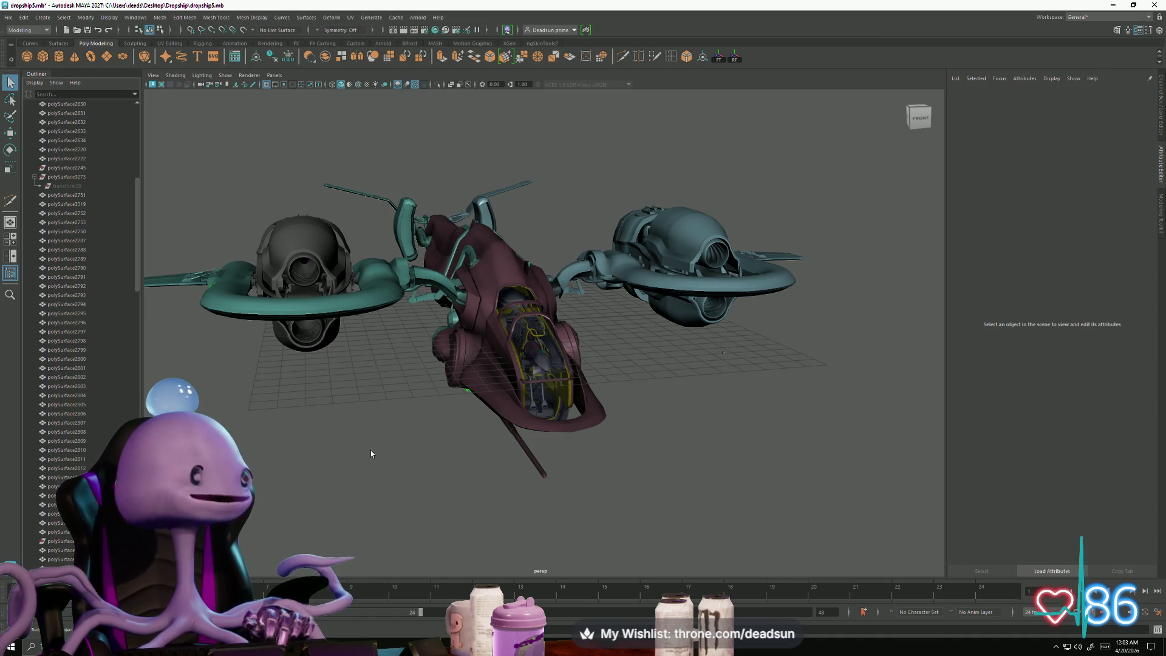
scroll(412, 452, "up", 5)
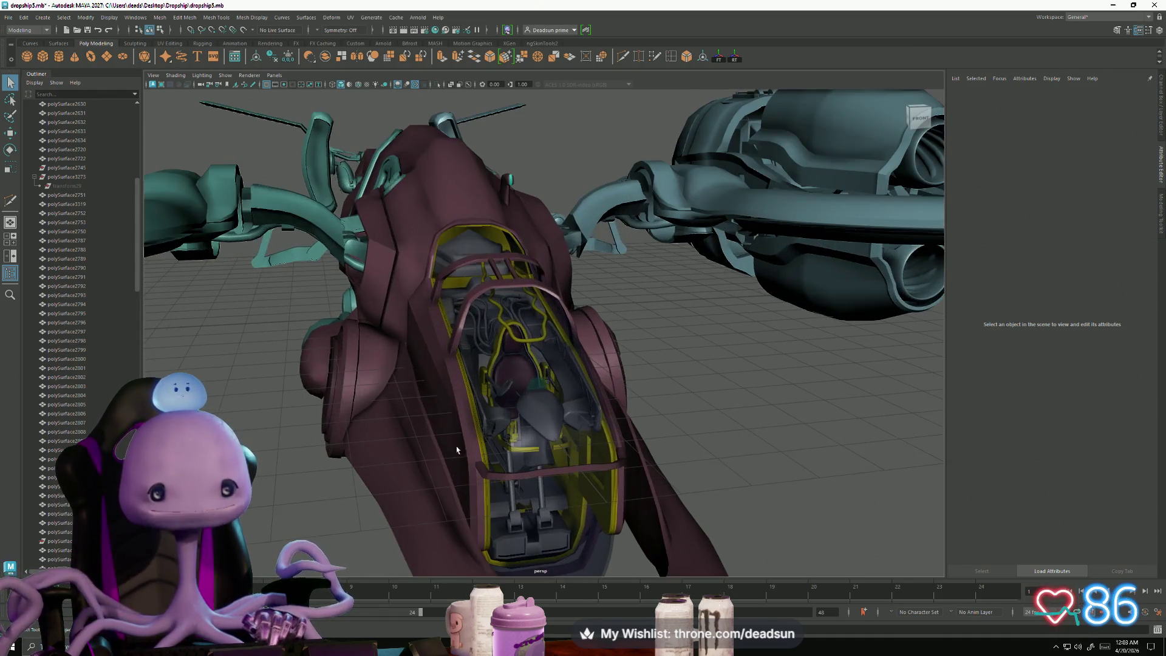
mouse_move(533, 462)
left_mouse_down("alt")
mouse_move(481, 500)
mouse_move(492, 500)
left_mouse_up("alt")
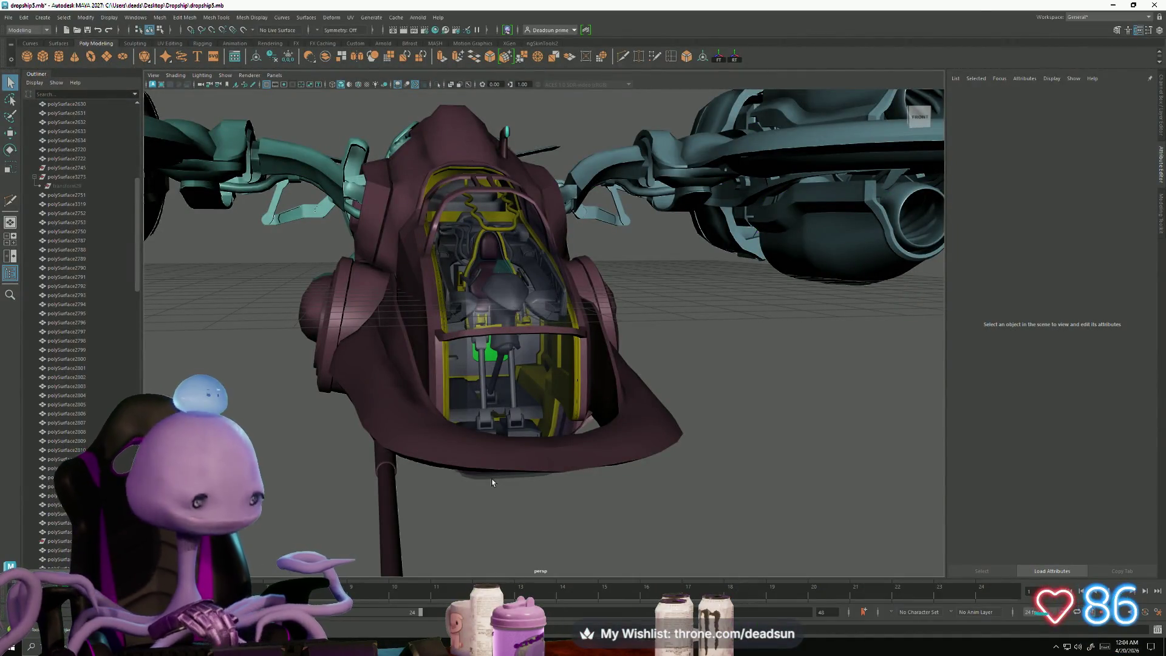
mouse_move(433, 327)
left_mouse_down("alt")
mouse_move(385, 317)
mouse_move(411, 334)
left_mouse_up("alt")
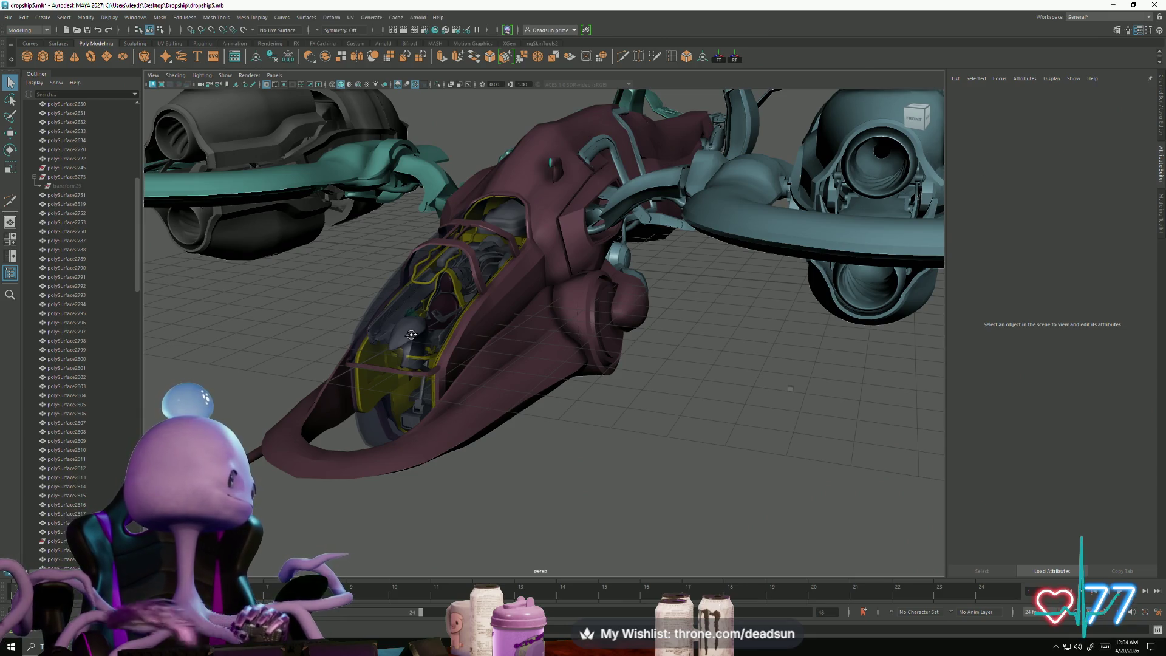
left_click_drag(411, 334, 412, 334, "alt")
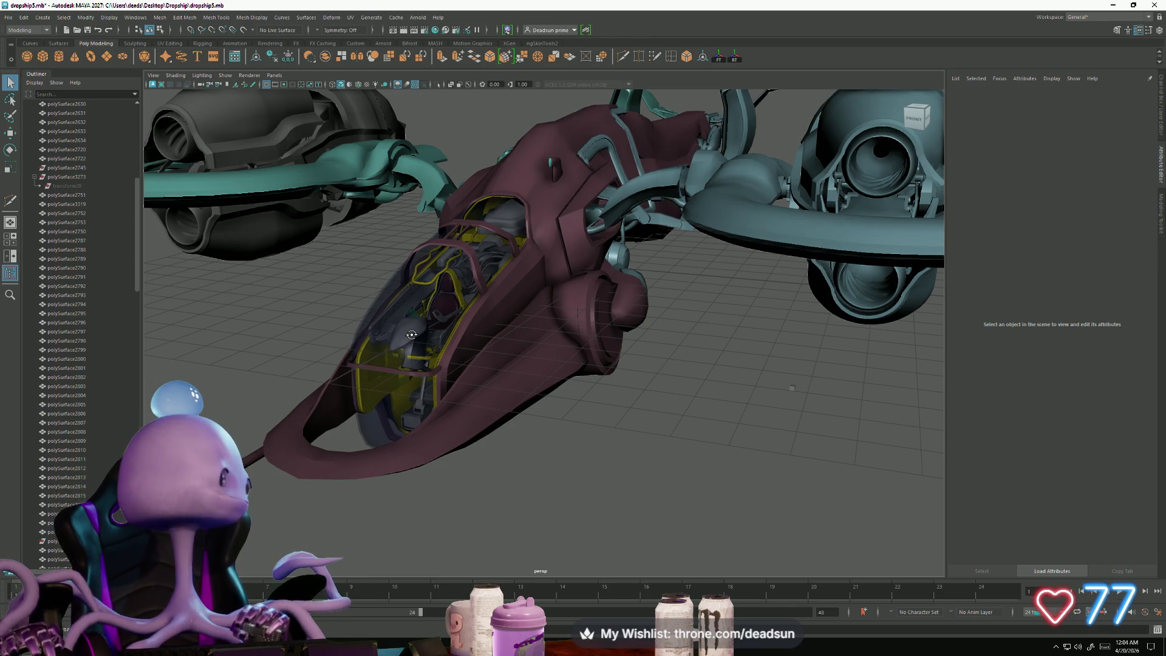
mouse_move(412, 335)
left_mouse_down("alt")
mouse_move(428, 337)
mouse_move(414, 339)
left_mouse_up("alt")
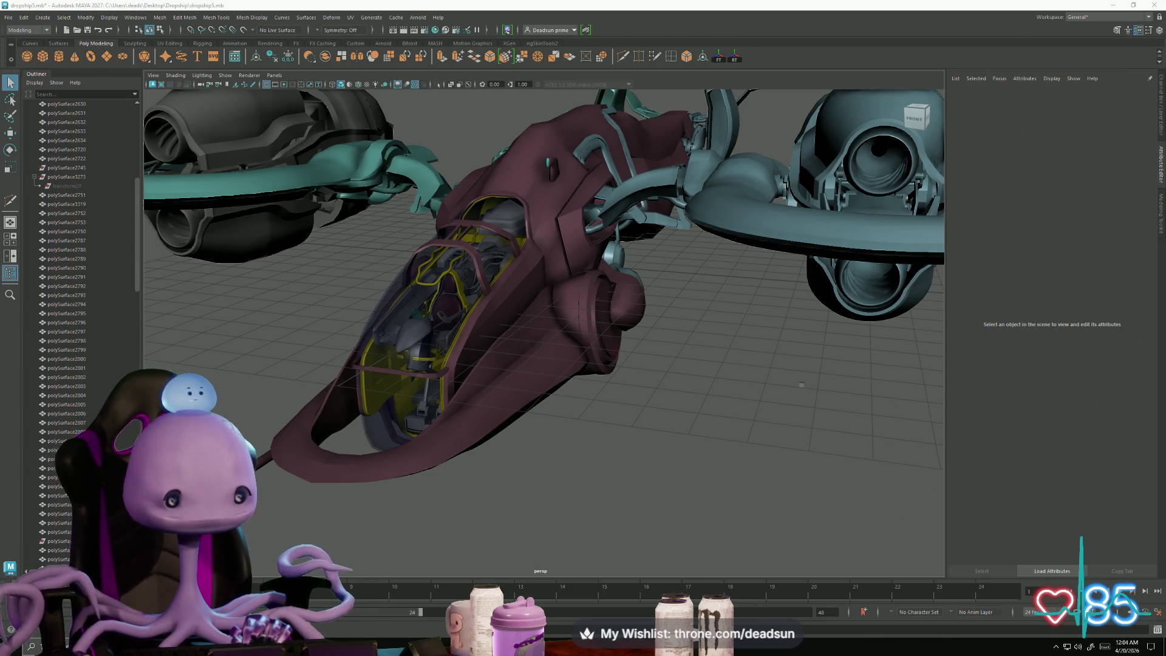
key("super")
type("bridge")
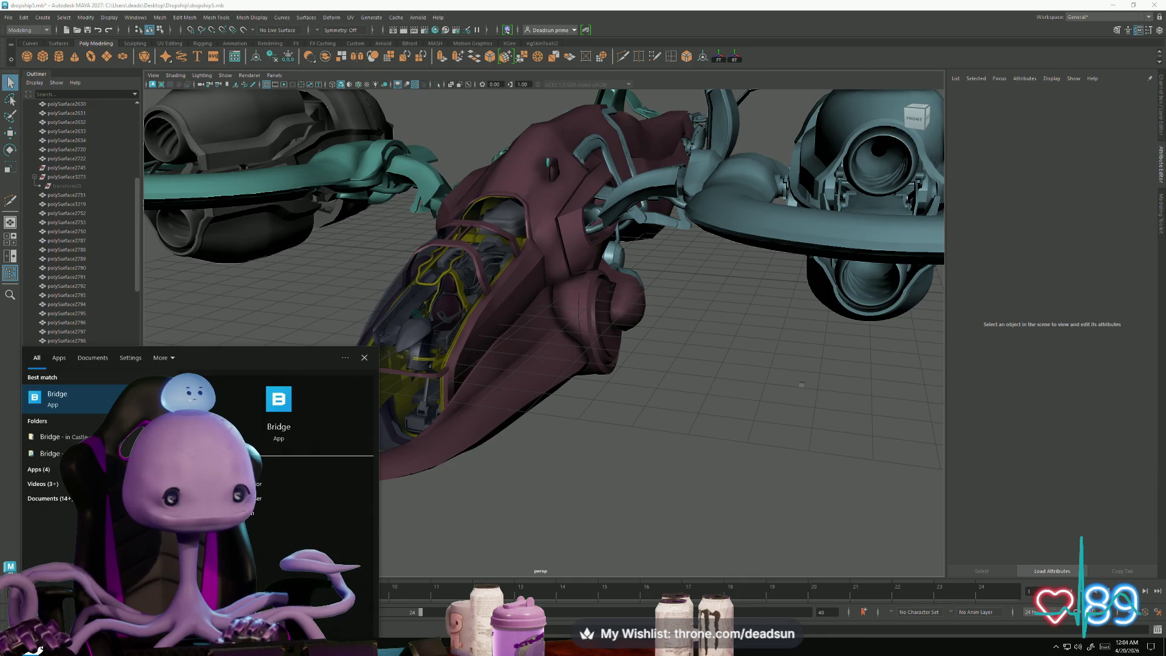
Step: Dismiss the search and tumble to a top-down view into the dropship cockpit
key("Return")
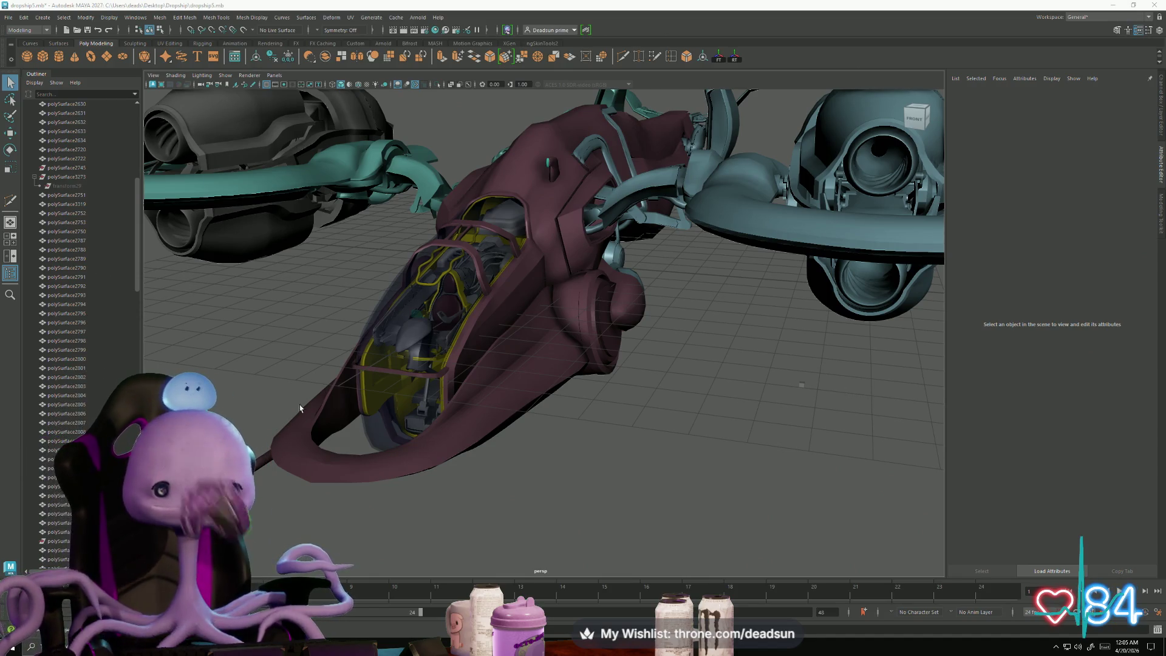
mouse_move(389, 392)
left_mouse_down("alt")
mouse_move(490, 436)
mouse_move(482, 405)
mouse_move(563, 429)
mouse_move(544, 409)
mouse_move(489, 399)
mouse_move(476, 429)
mouse_move(395, 403)
mouse_move(382, 415)
left_mouse_up("alt")
scroll(494, 446, "up", 6)
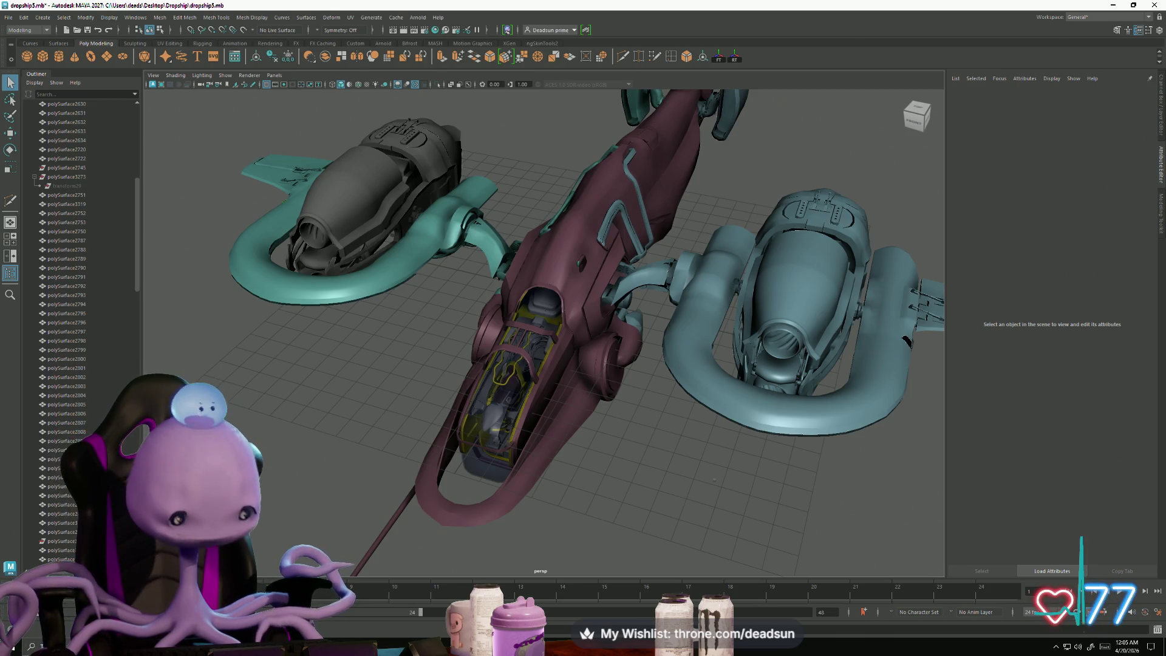
Step: Hide and restore Maya, then Alt+Tab over to the BridgeBlock out1.mb scene
key("super+d")
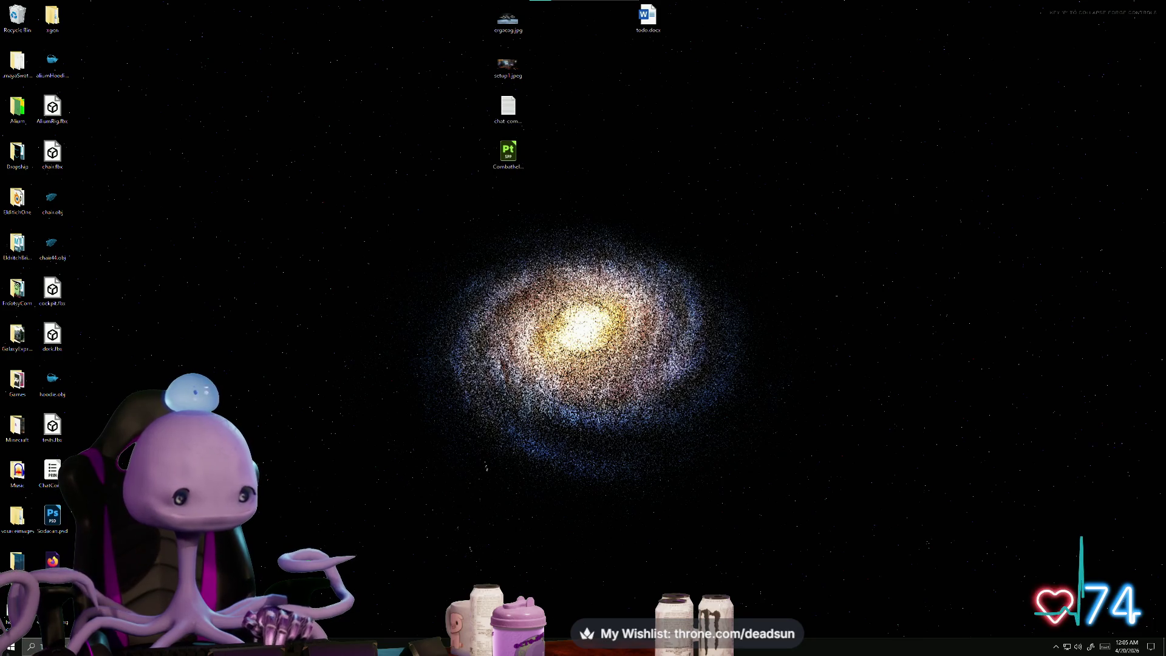
key("super+d")
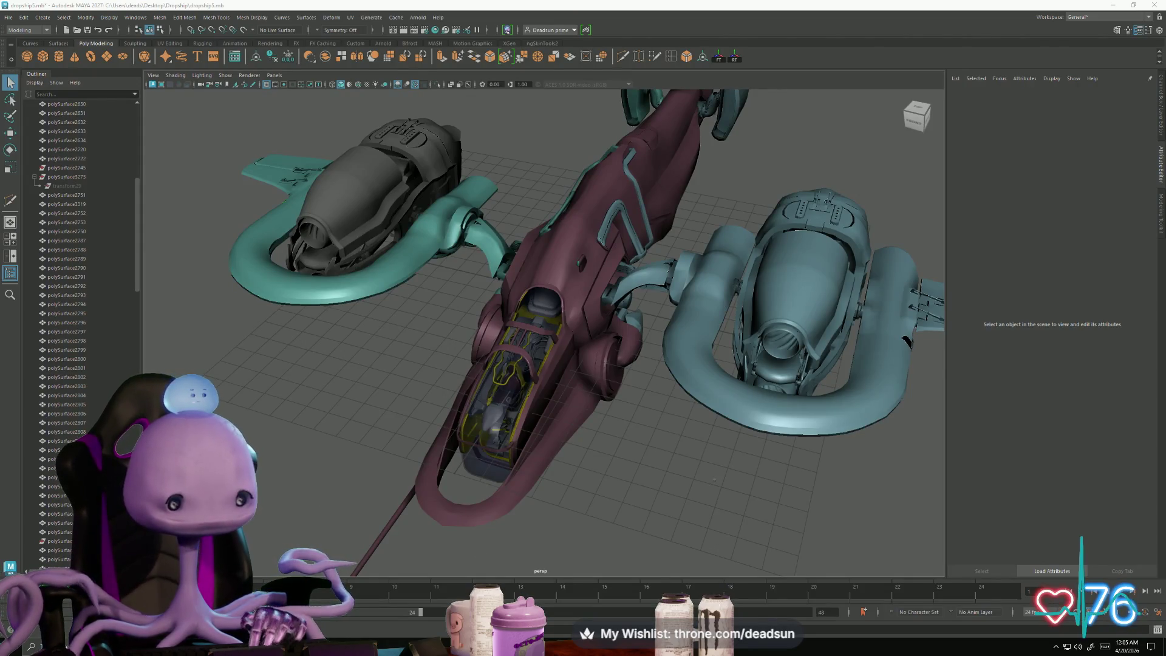
key("alt+Tab")
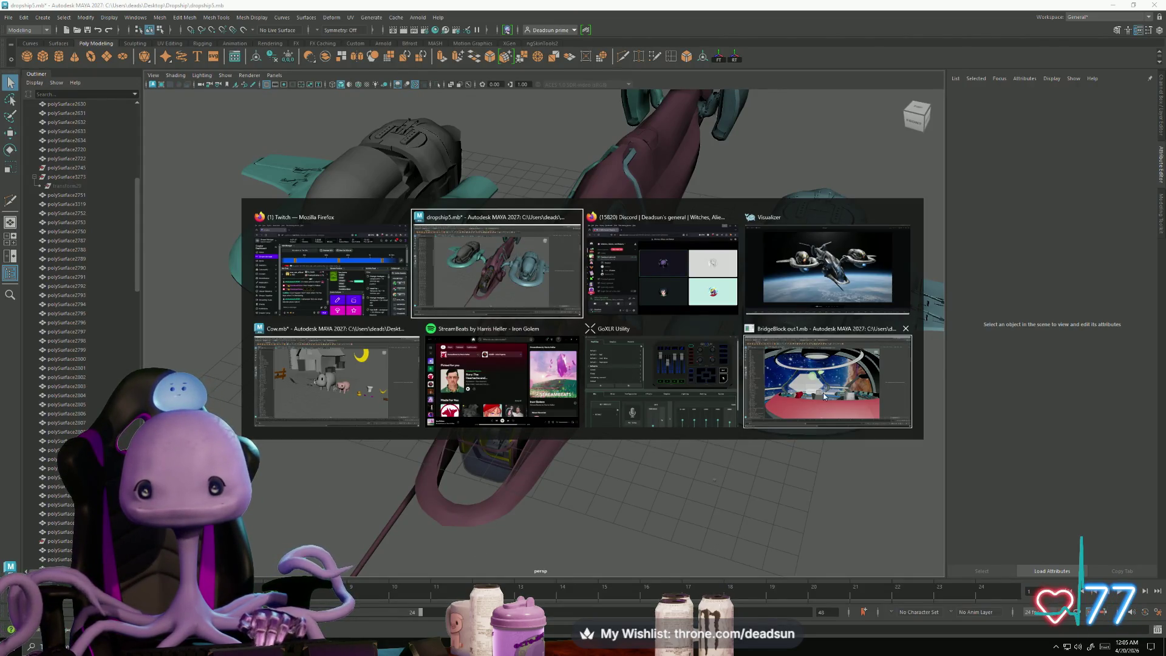
key("Escape")
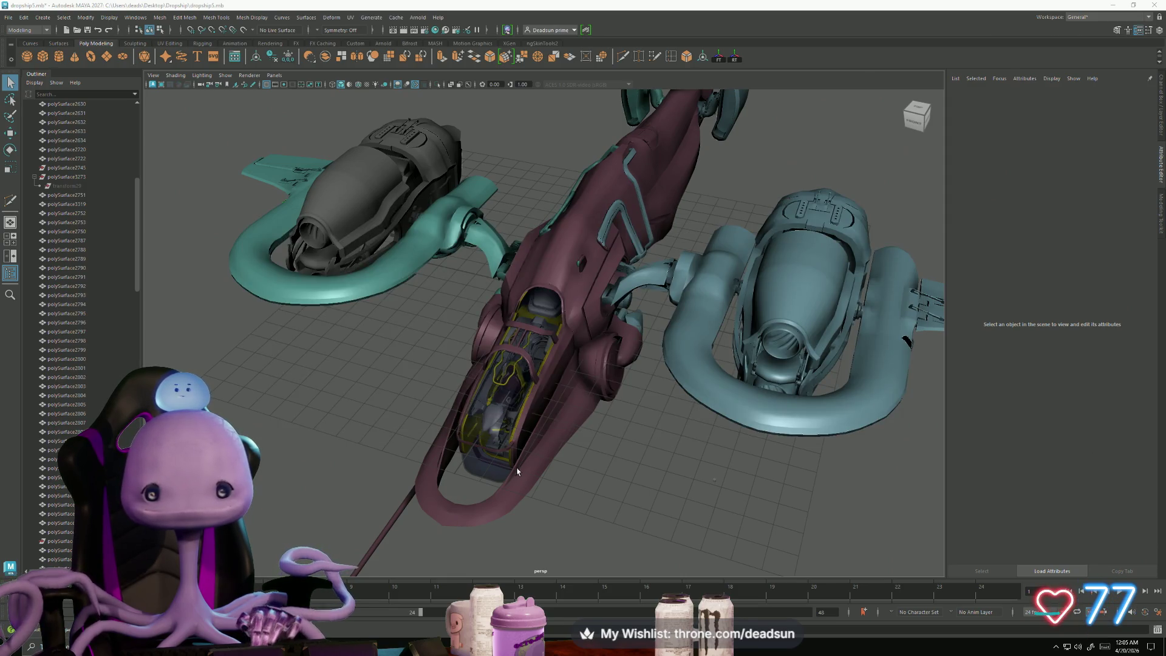
key("alt+Tab")
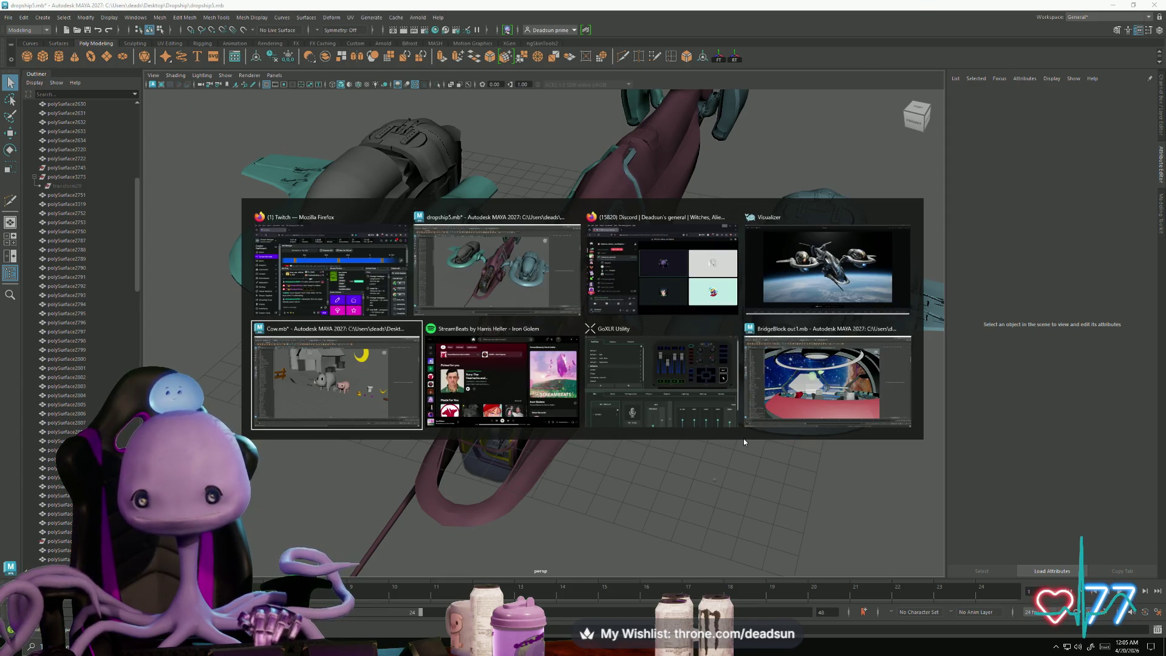
key("Tab")
key("Tab")
key("Tab")
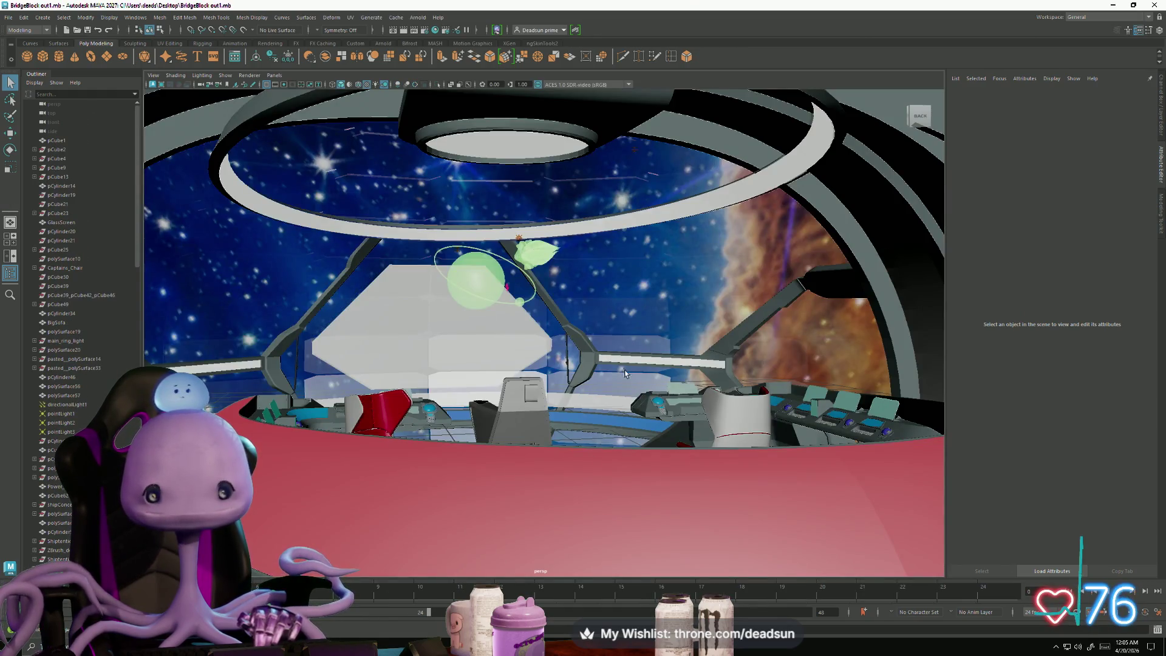
Step: Tumble around the bridge chairs and console and select window strut pCylinder46
left_click_drag(581, 396, 571, 402, "alt")
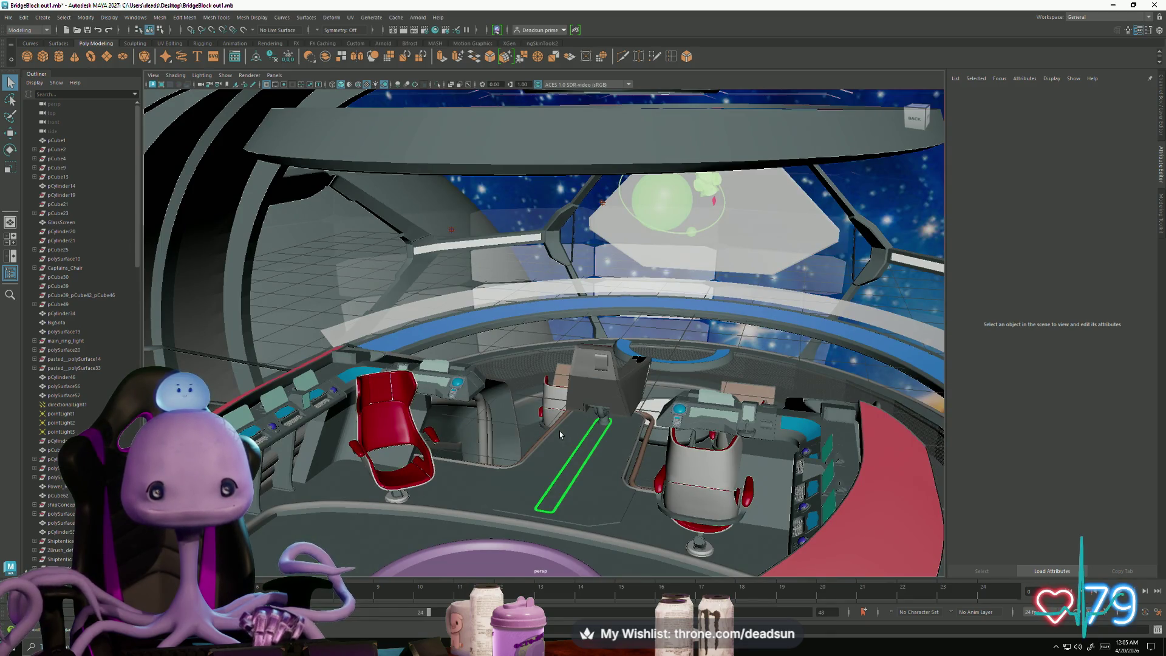
mouse_move(555, 430)
left_mouse_down("alt")
mouse_move(580, 422)
mouse_move(602, 448)
left_mouse_up("alt")
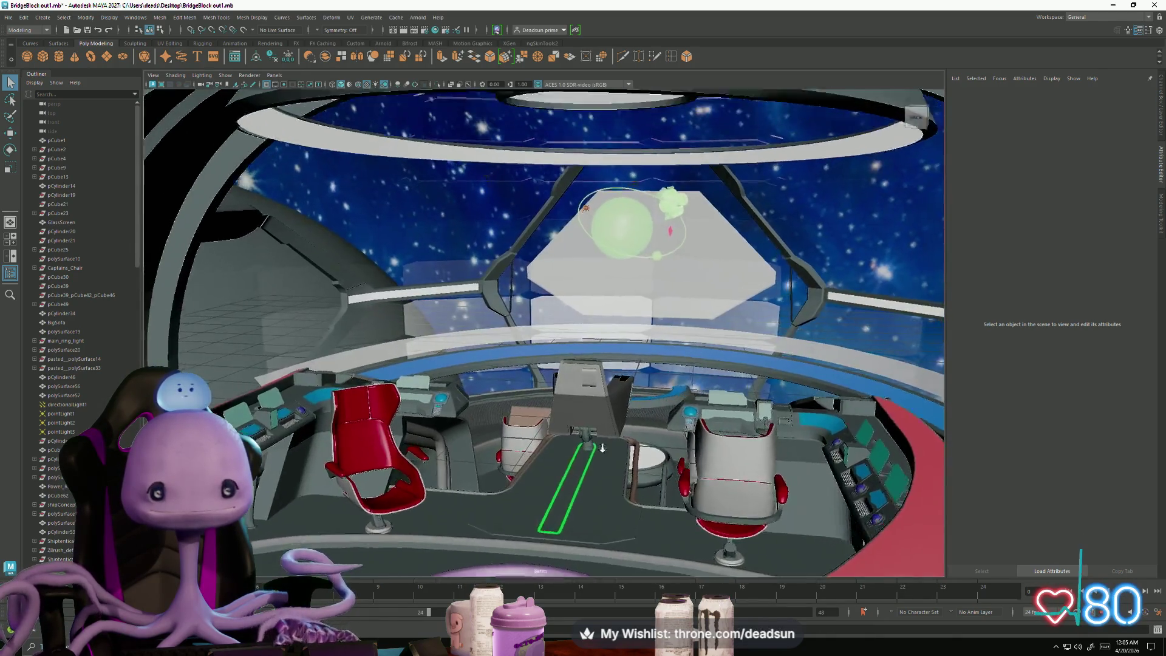
right_click_drag(602, 447, 764, 495, "alt")
mouse_move(684, 497)
left_mouse_down("alt")
mouse_move(484, 490)
mouse_move(392, 438)
left_mouse_up("alt")
left_click(320, 241)
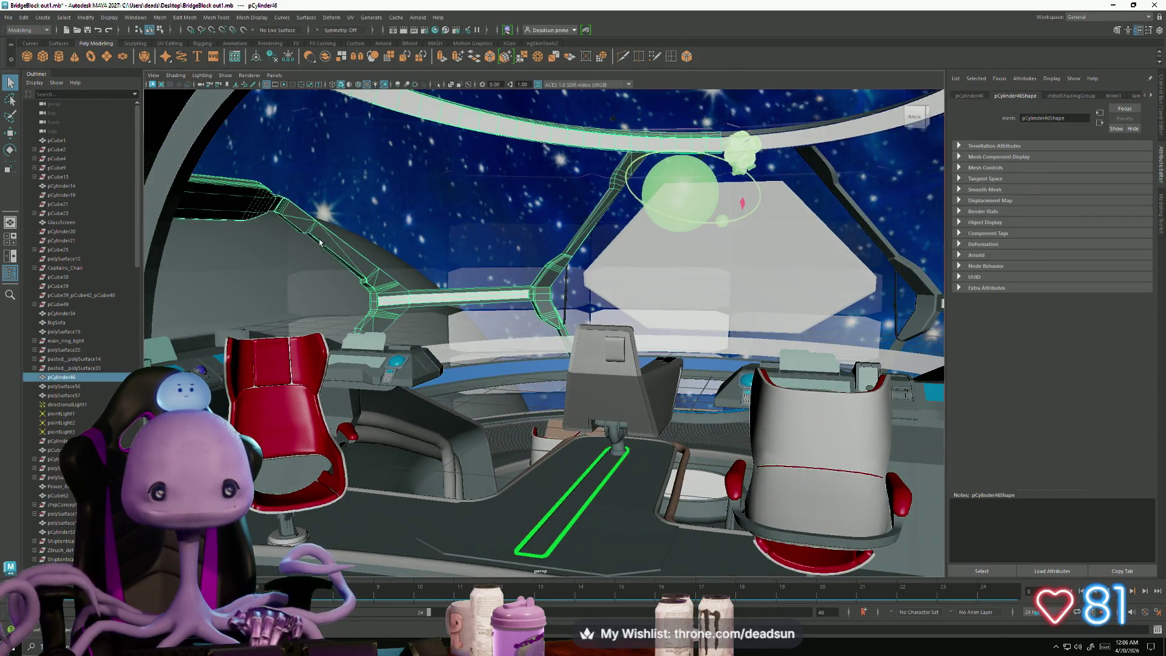
mouse_move(320, 240)
left_mouse_down("alt")
mouse_move(423, 340)
mouse_move(453, 445)
mouse_move(471, 446)
mouse_move(461, 437)
mouse_move(412, 461)
mouse_move(513, 452)
left_mouse_up("alt")
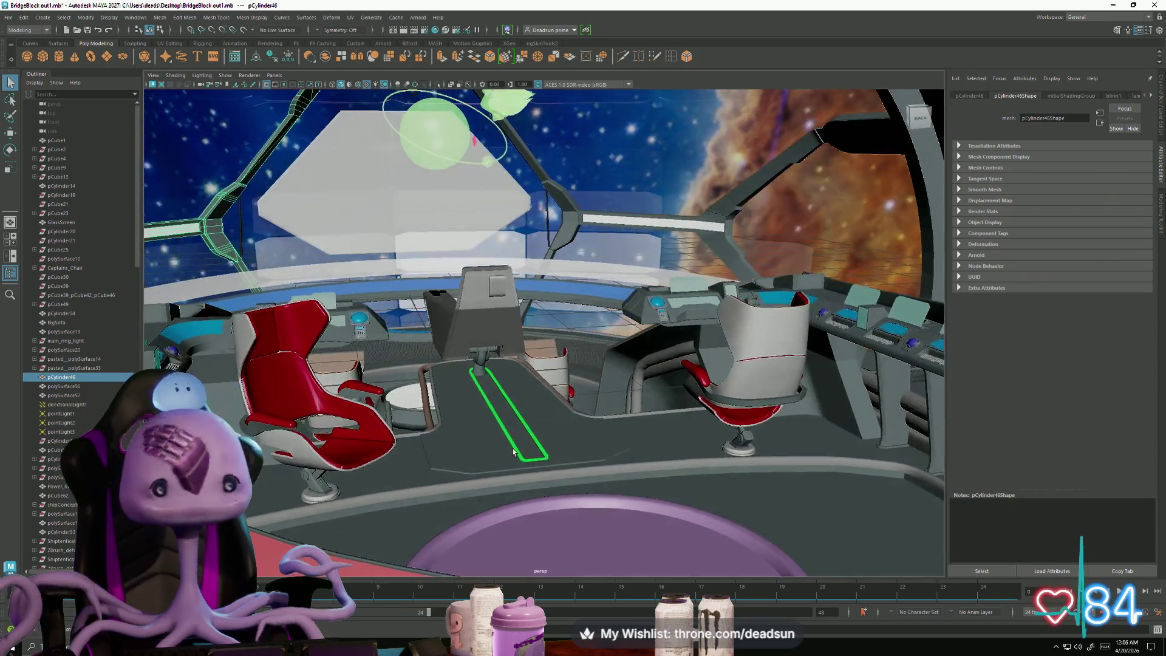
Step: Select the centre chair, scrub to its tall-seat morph, then select strut pCylinder44
left_click(478, 346)
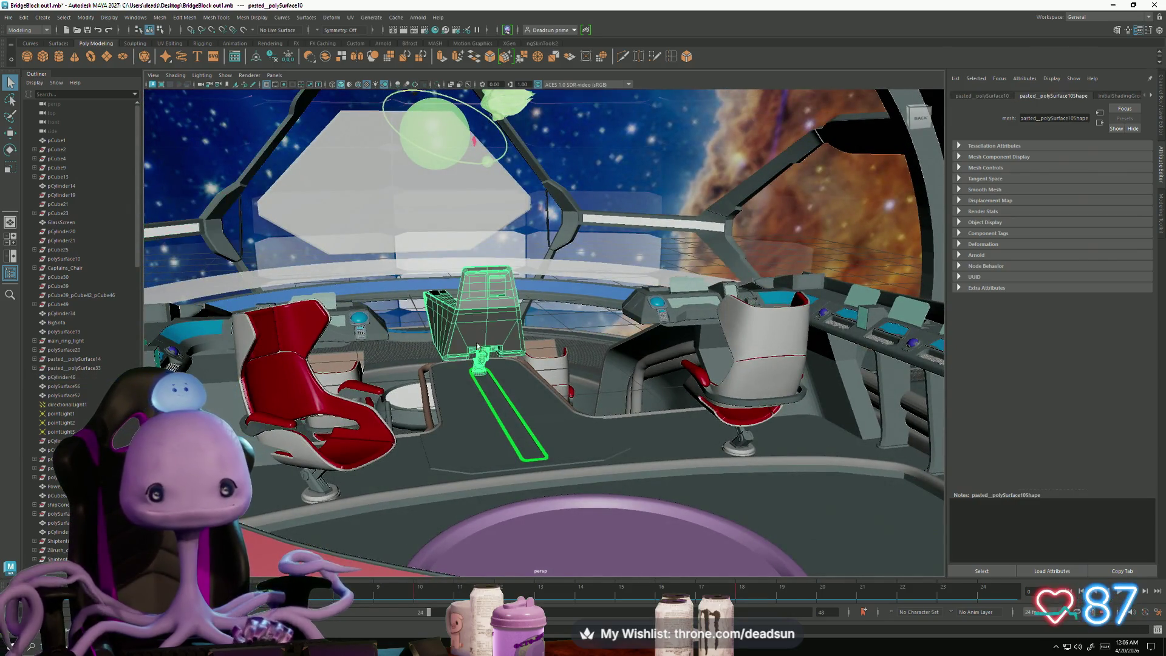
mouse_move(460, 581)
left_mouse_down()
mouse_move(789, 581)
mouse_move(425, 584)
mouse_move(763, 601)
left_mouse_up()
left_click_drag(905, 599, 1069, 598)
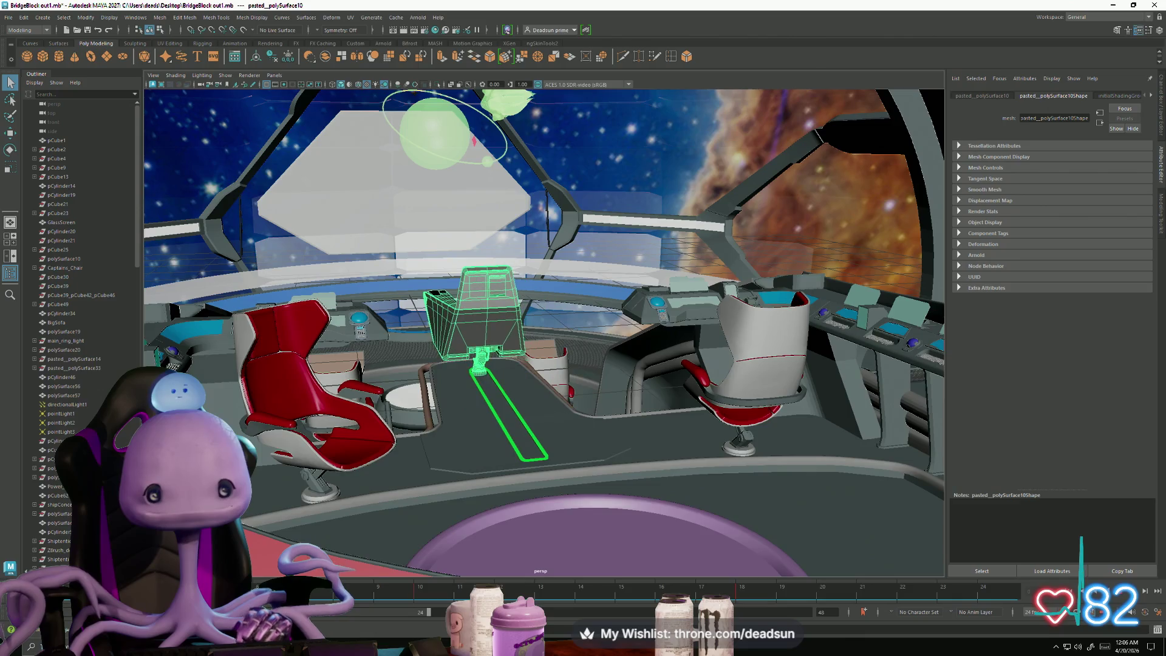
left_click_drag(621, 494, 459, 518, "alt")
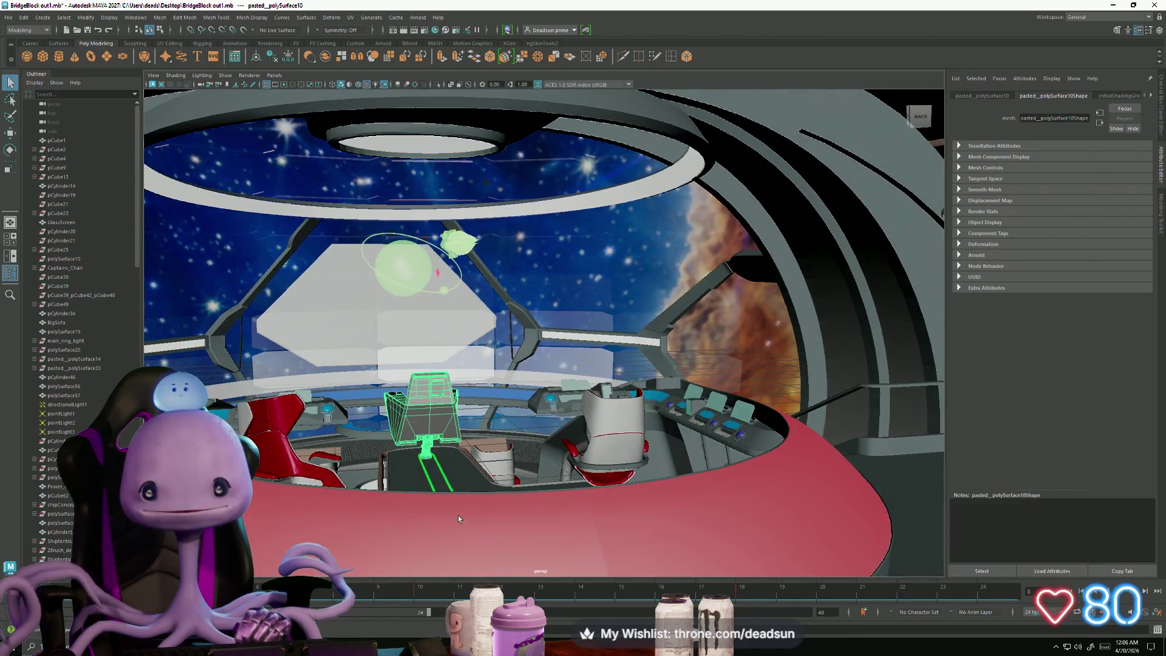
left_click(680, 315)
scroll(634, 471, "up", 2)
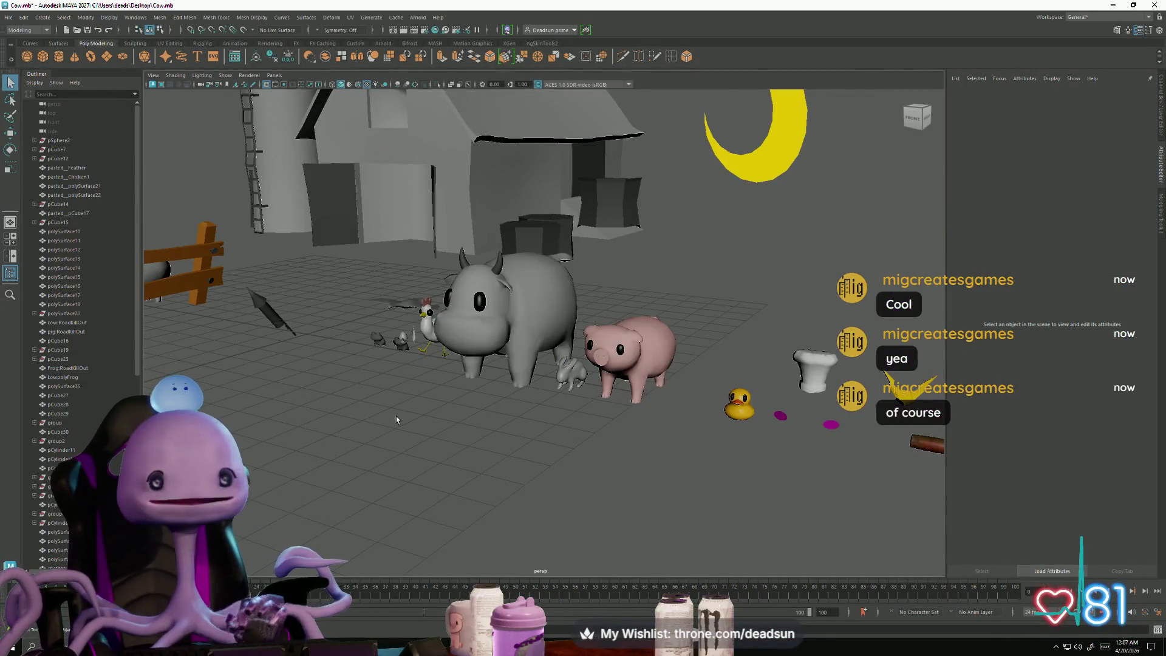
Step: Zoom in on the farm's cow, bunny and pig, then pull back to the row of models
scroll(396, 419, "up", 5)
middle_click_drag(396, 419, 306, 424, "alt")
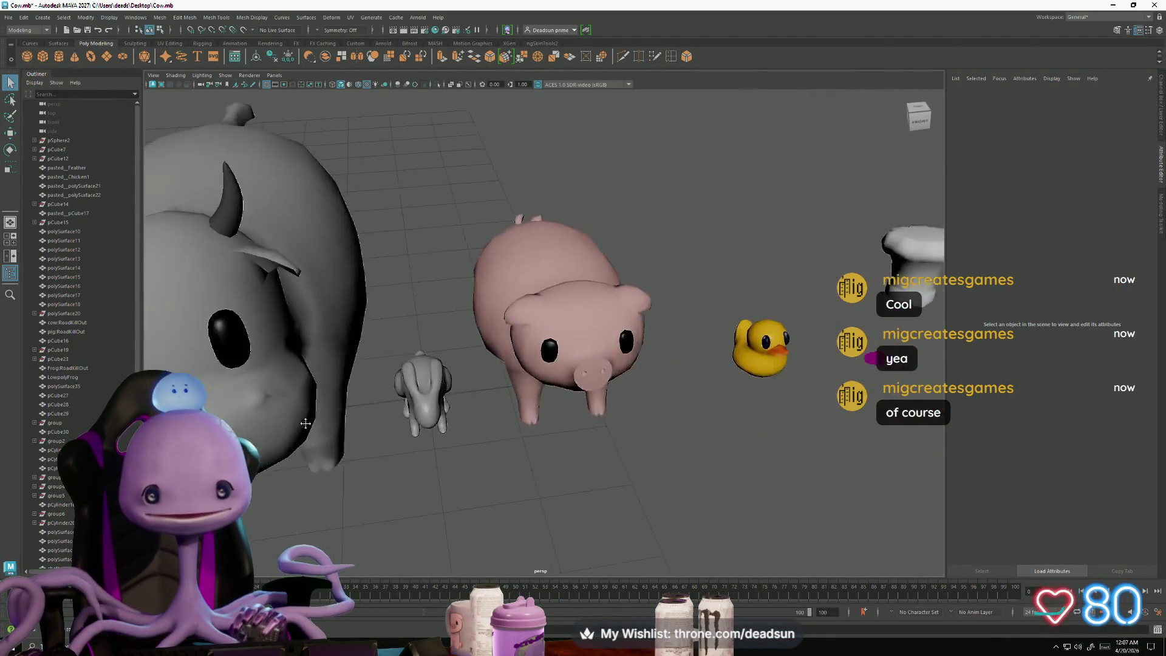
scroll(305, 423, "down", 8)
mouse_move(306, 424)
left_mouse_down("alt")
mouse_move(503, 468)
mouse_move(340, 471)
mouse_move(606, 472)
mouse_move(302, 358)
mouse_move(378, 470)
mouse_move(668, 501)
left_mouse_up("alt")
scroll(503, 469, "down", 5)
scroll(302, 358, "down", 3)
scroll(378, 470, "up", 3)
scroll(779, 508, "up", 5)
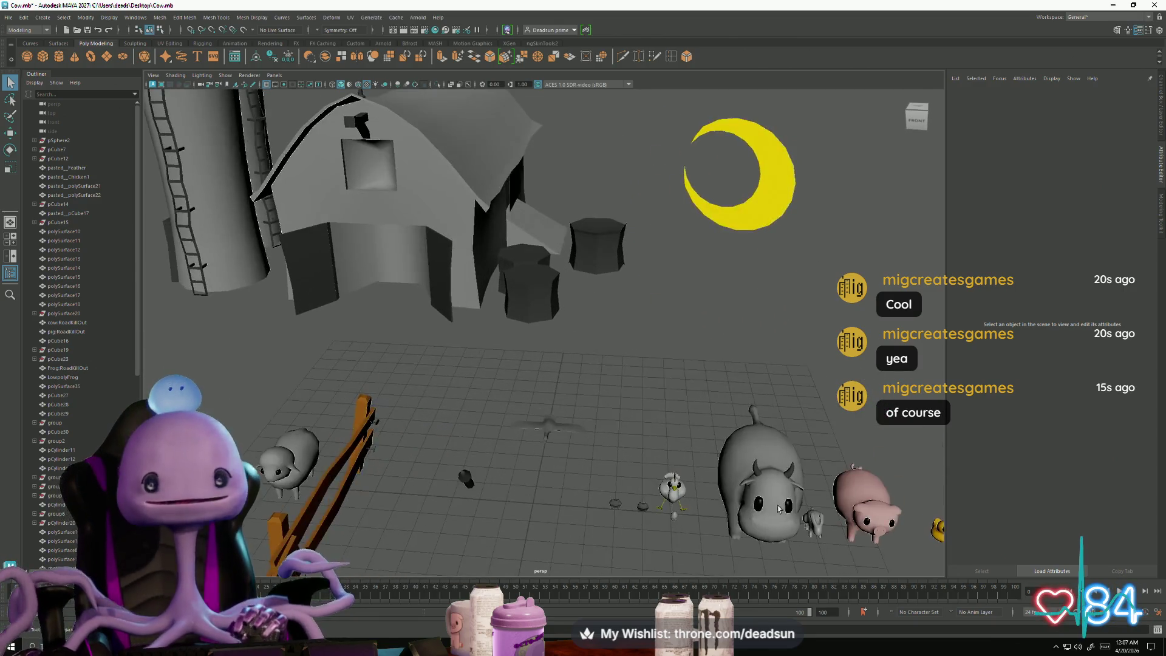
scroll(779, 508, "down", 3)
Step: Orbit to the fence and sheep, then bring up ufoclawgame.mp4 in Visualizer
mouse_move(779, 509)
left_mouse_down("alt")
mouse_move(494, 358)
mouse_move(514, 472)
mouse_move(369, 425)
left_mouse_up("alt")
scroll(494, 358, "up", 5)
scroll(462, 455, "down", 5)
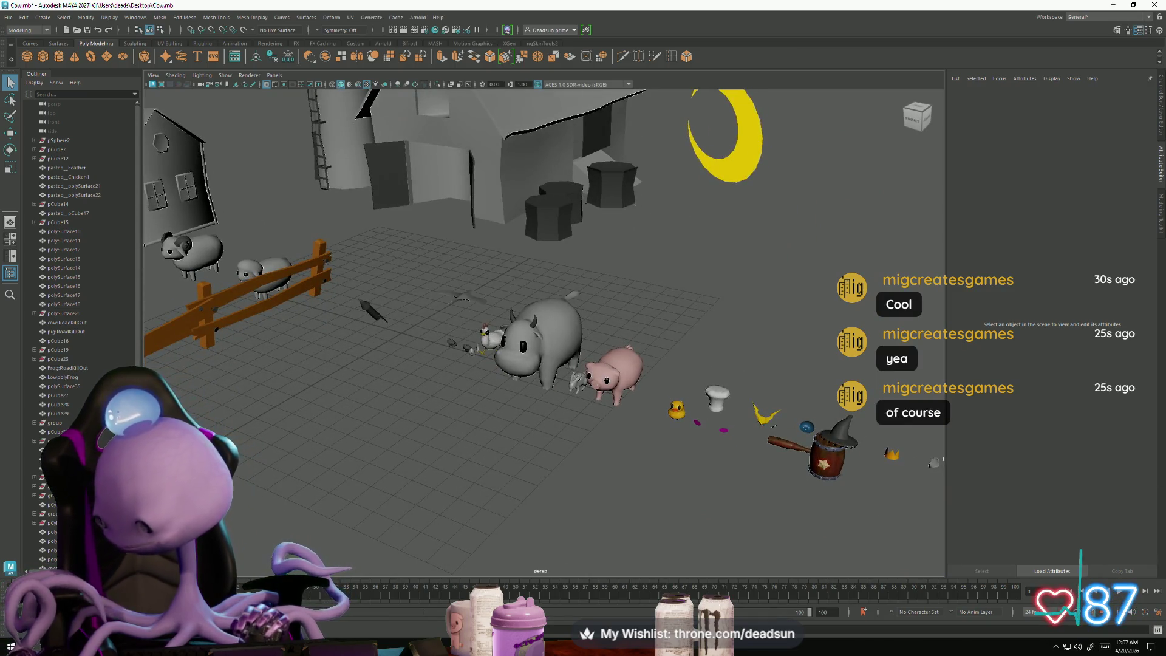
left_click_drag(420, 462, 1146, 539)
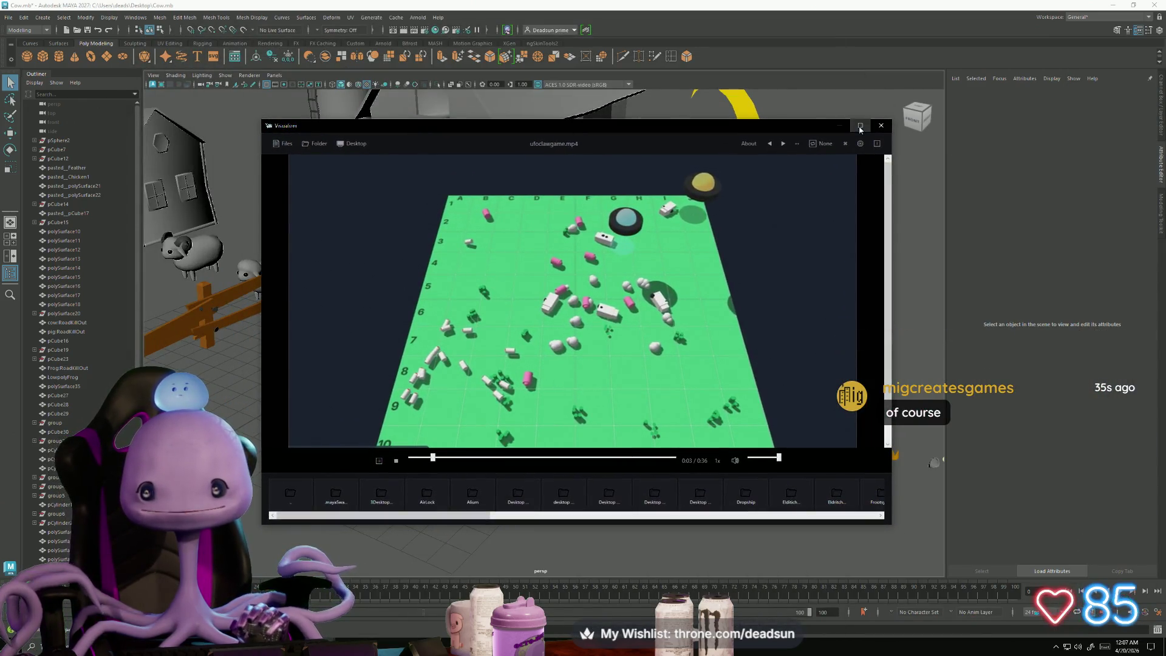
Step: Maximize Visualizer, replay ufoclawgame.mp4 from 0:00, then close the viewer
left_click(860, 125)
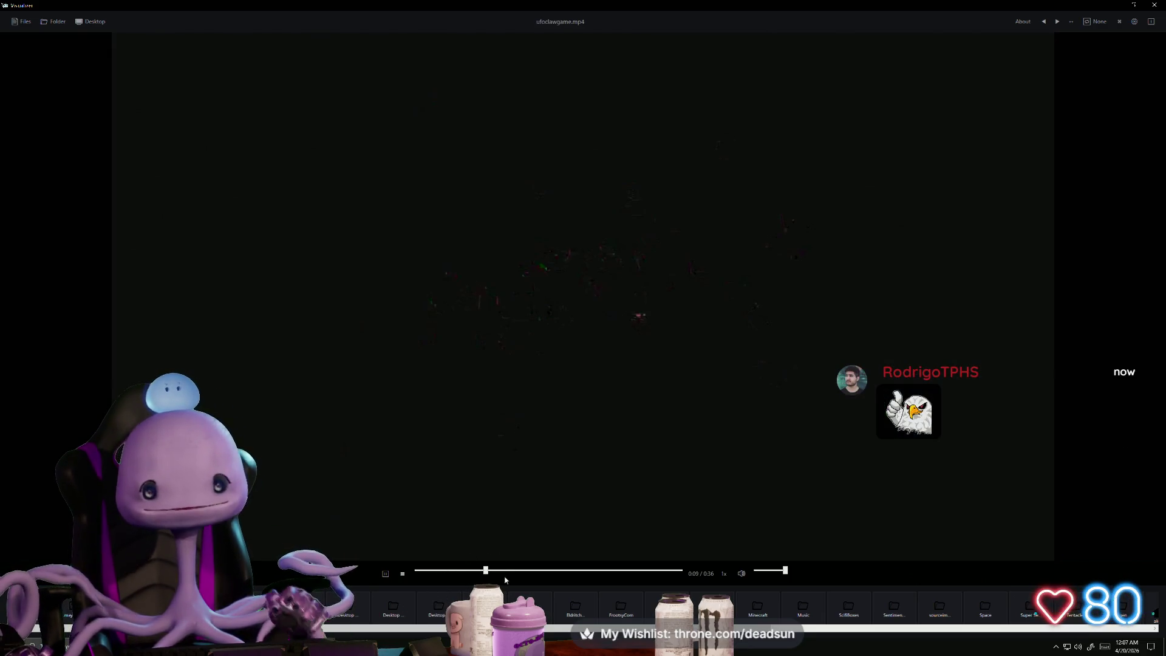
left_click_drag(466, 577, 377, 589)
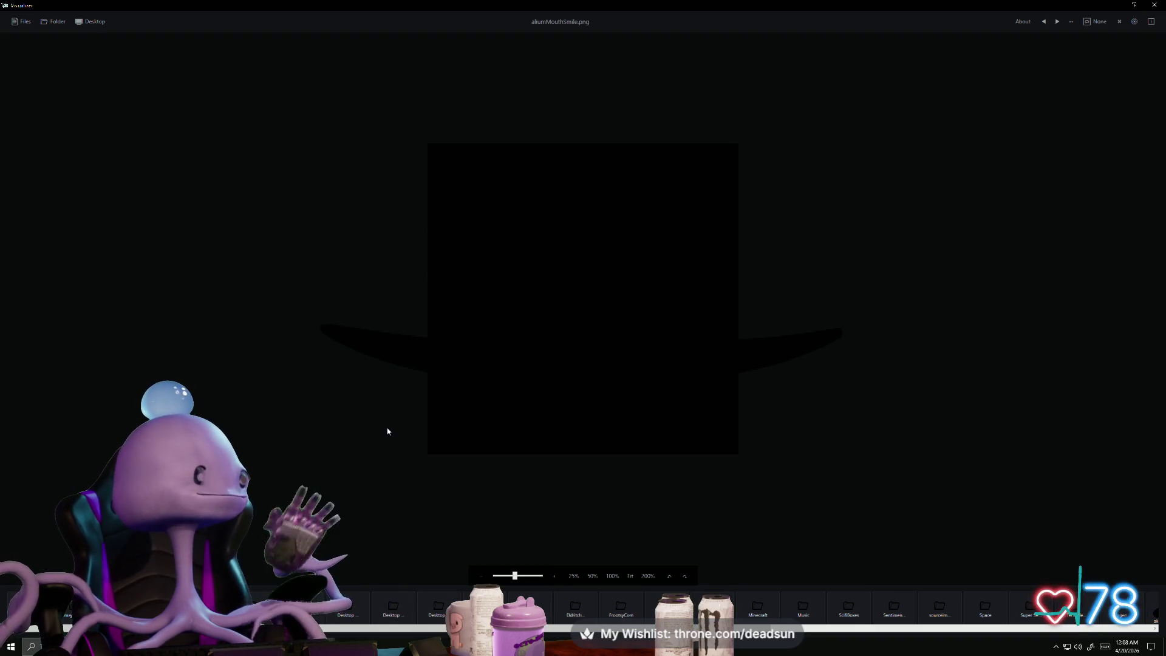
left_click(1156, 7)
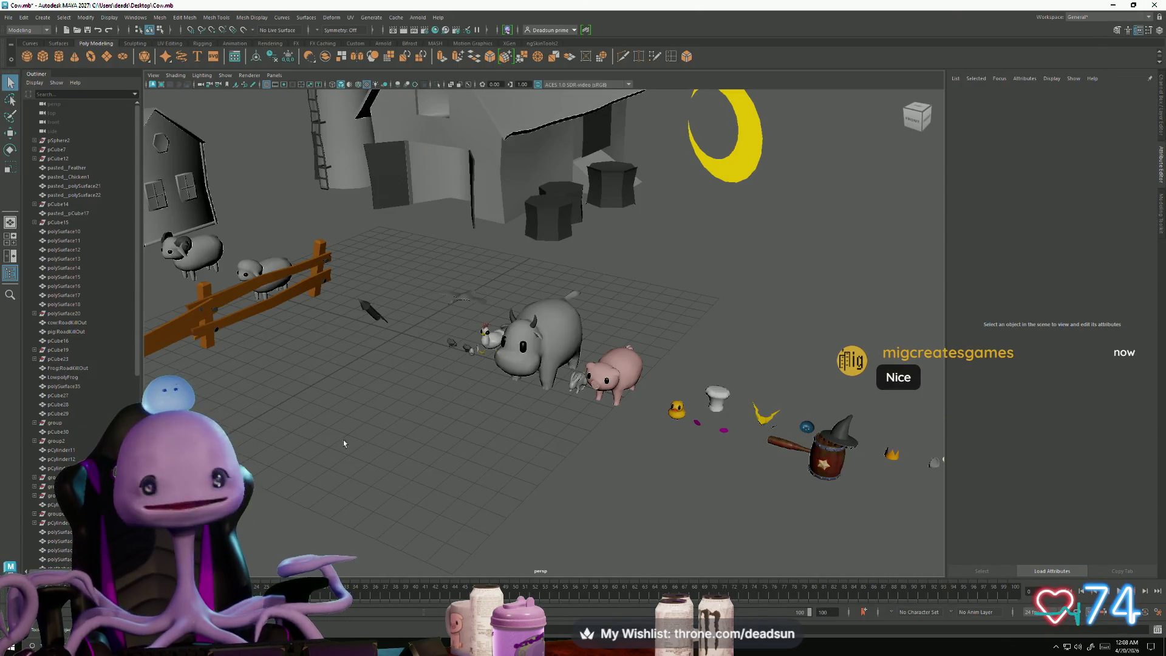
mouse_move(379, 386)
left_mouse_down("alt")
mouse_move(479, 460)
mouse_move(402, 431)
mouse_move(467, 495)
mouse_move(509, 476)
left_mouse_up("alt")
left_click(530, 353)
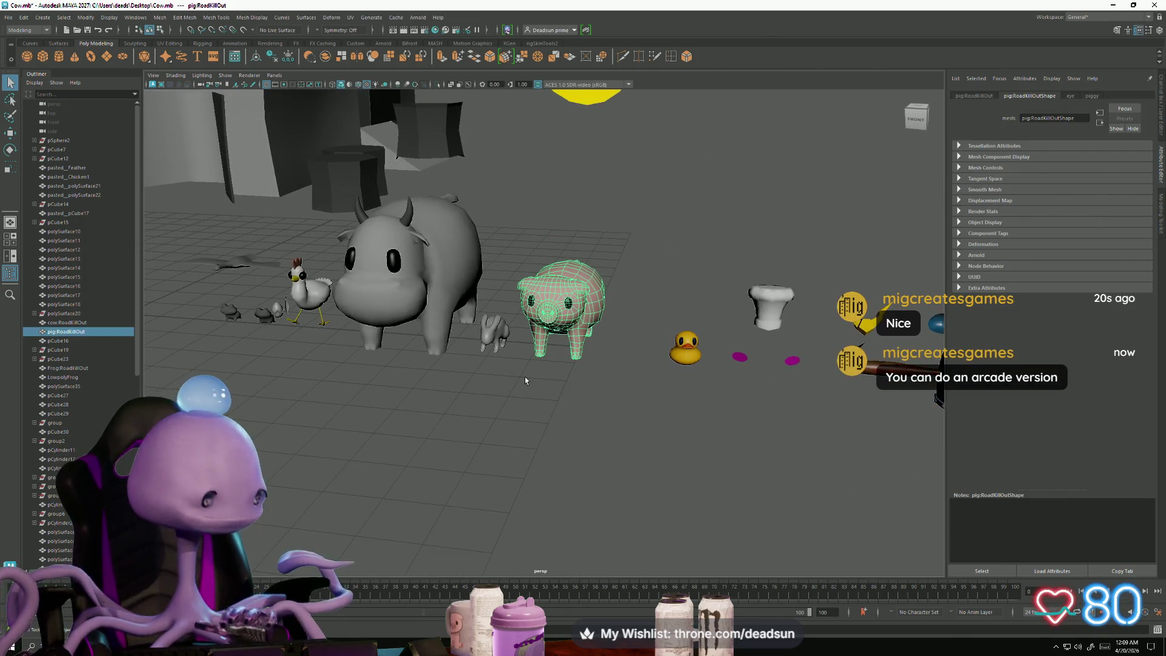
mouse_move(499, 402)
left_mouse_down("alt")
mouse_move(541, 442)
mouse_move(376, 441)
mouse_move(431, 412)
mouse_move(300, 409)
left_mouse_up("alt")
scroll(376, 442, "down", 5)
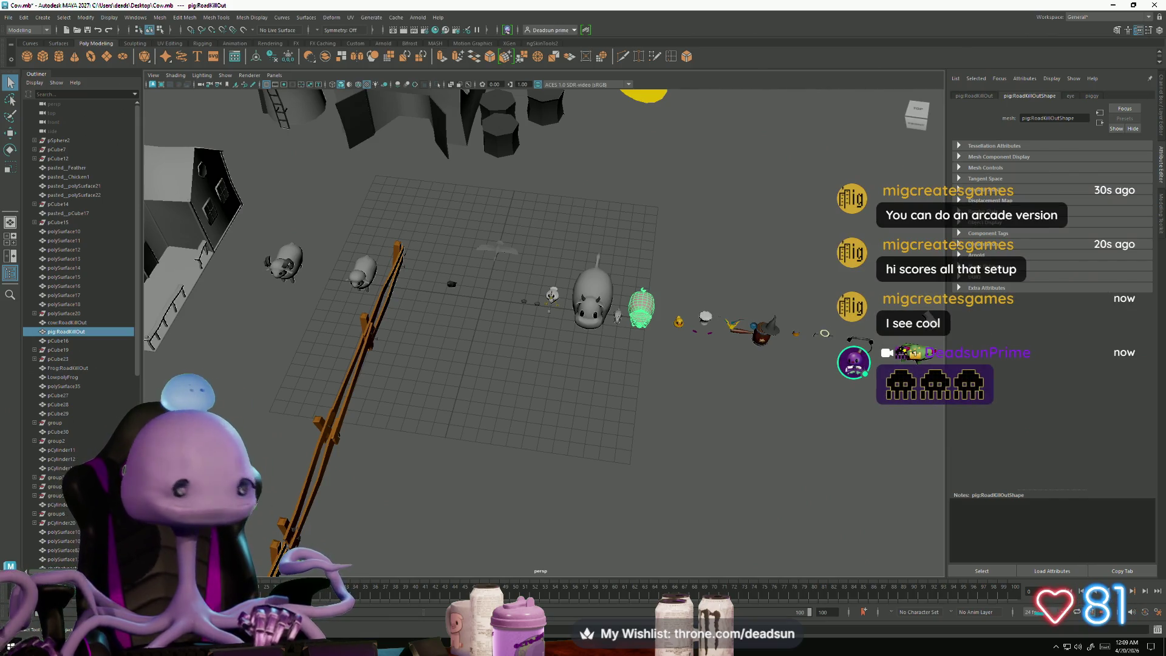
key("alt+Tab")
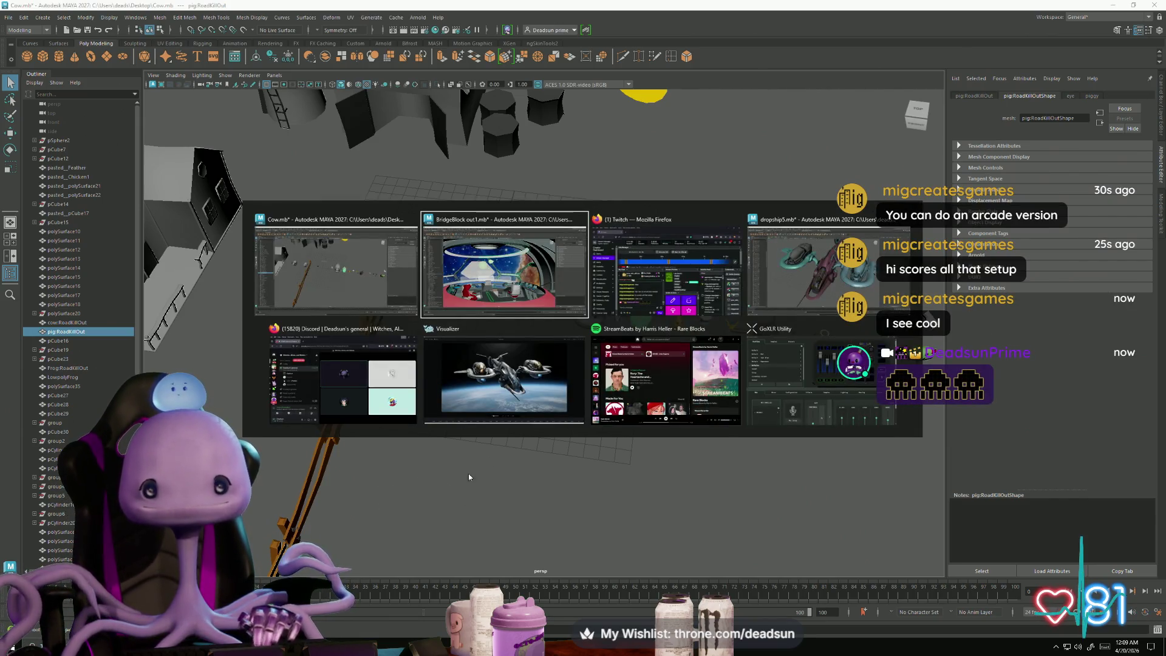
Step: Return to dropship5.mb and orbit in close around the engine pod and engine block
key("alt+Tab")
key("alt+Tab")
mouse_move(607, 510)
left_mouse_down("alt")
mouse_move(669, 512)
mouse_move(708, 476)
mouse_move(607, 486)
mouse_move(547, 461)
left_mouse_up("alt")
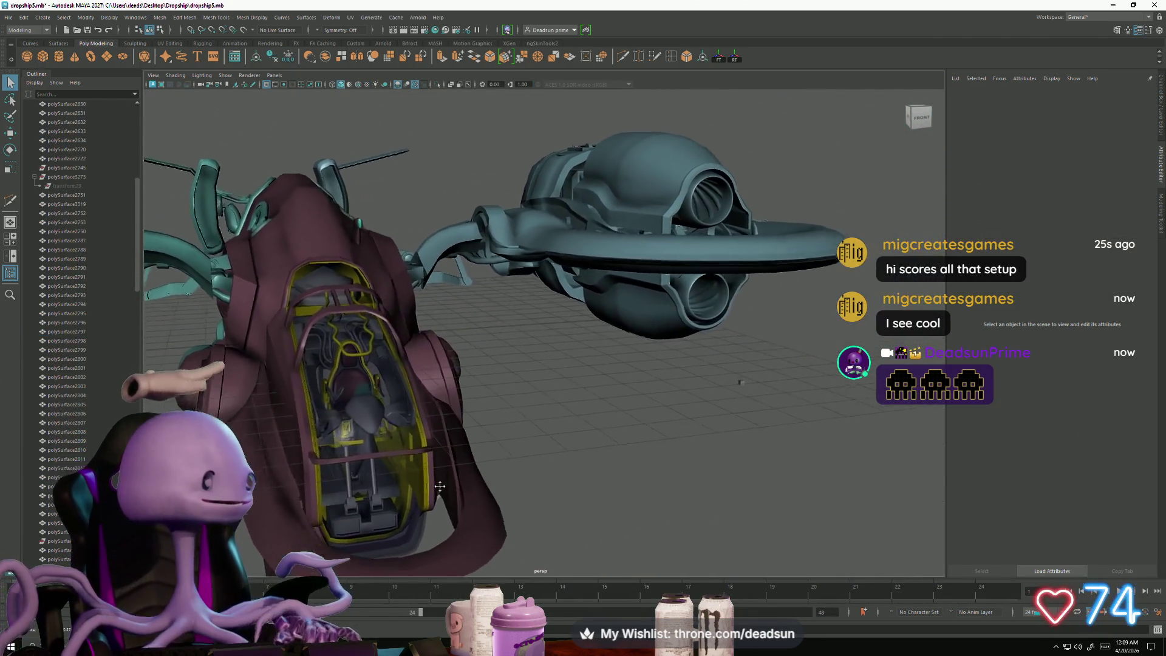
right_click_drag(547, 461, 485, 441, "alt")
left_click_drag(485, 440, 531, 471, "alt")
right_click_drag(531, 472, 731, 501, "alt")
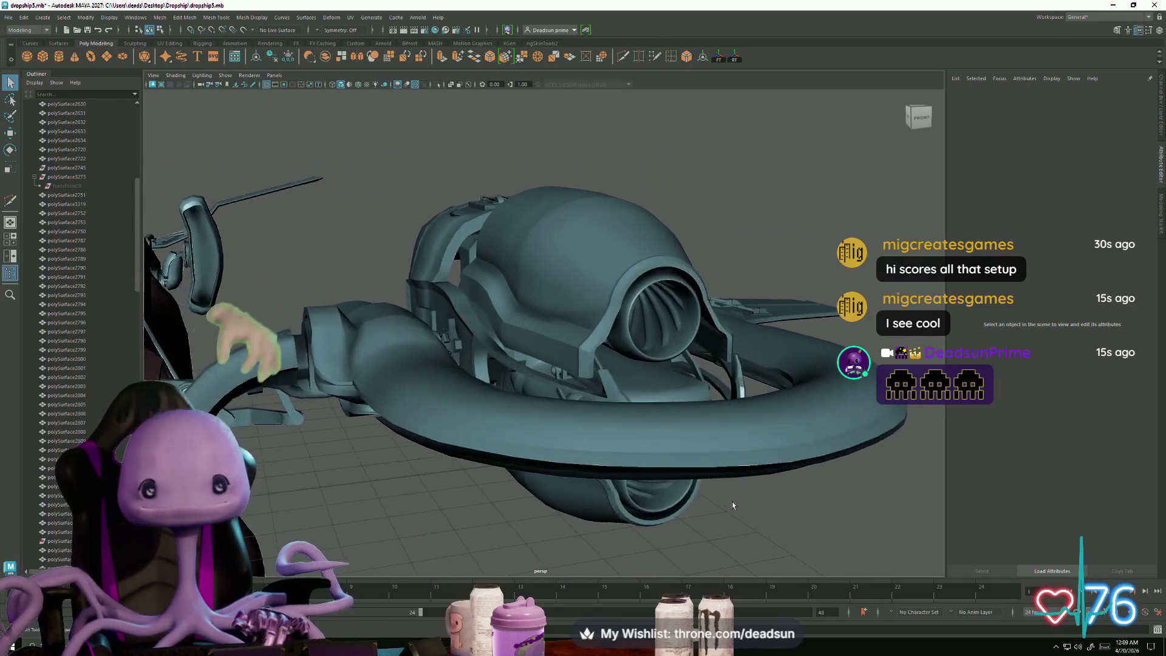
mouse_move(731, 501)
left_mouse_down("alt")
mouse_move(684, 472)
mouse_move(697, 509)
mouse_move(632, 501)
left_mouse_up("alt")
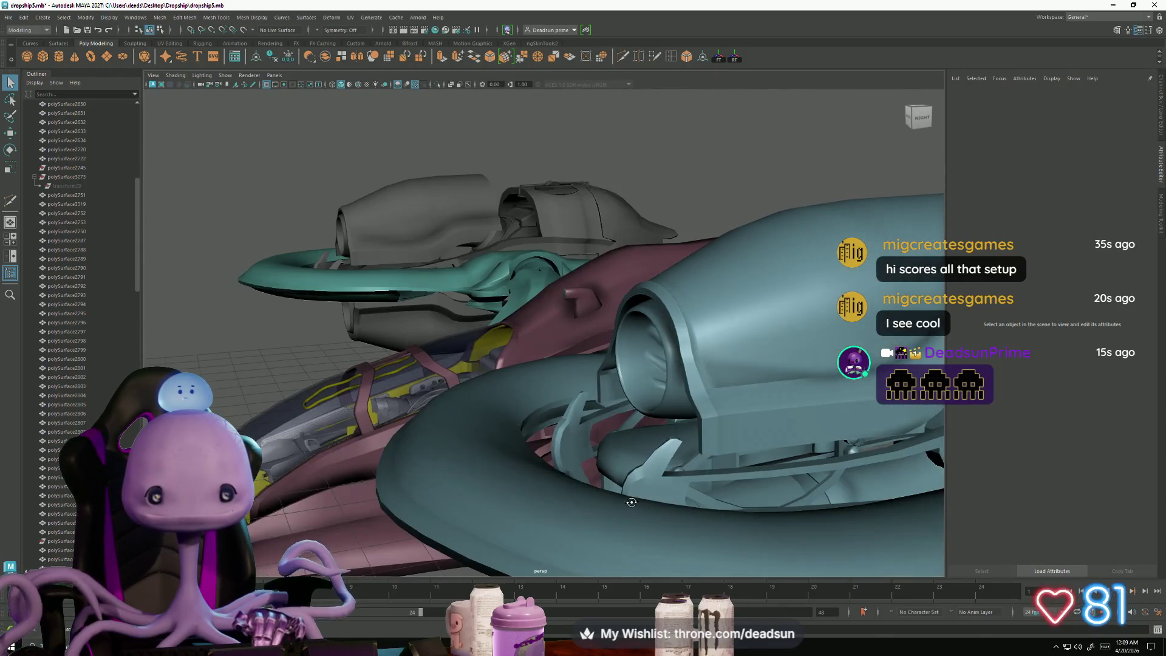
mouse_move(661, 404)
left_mouse_down("alt")
mouse_move(417, 486)
mouse_move(828, 531)
mouse_move(510, 506)
mouse_move(564, 473)
mouse_move(583, 510)
left_mouse_up("alt")
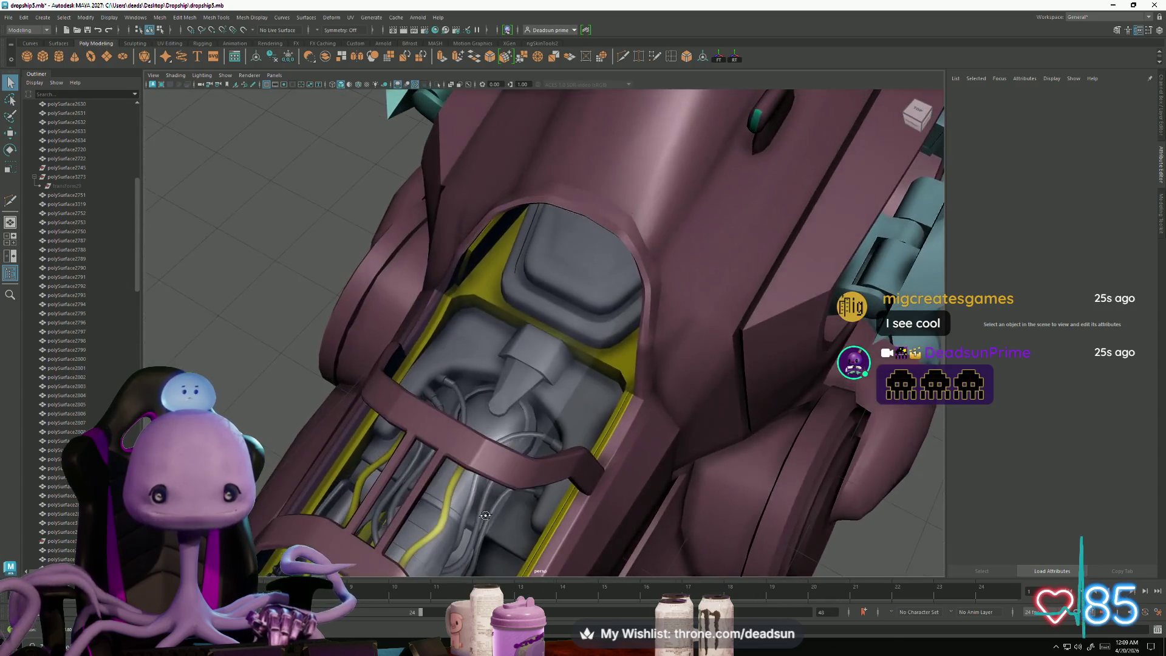
right_click_drag(583, 510, 645, 513, "alt")
mouse_move(645, 513)
left_mouse_down("alt")
mouse_move(531, 491)
mouse_move(404, 203)
left_mouse_up("alt")
Step: Select the cockpit seat, switch it to Edge mode and pick a seat edge
left_click(498, 351)
right_click_drag(404, 204, 404, 190)
left_click(404, 190)
mouse_move(404, 189)
left_mouse_down("alt")
mouse_move(442, 351)
mouse_move(398, 343)
left_mouse_up("alt")
right_click_drag(397, 343, 432, 356, "alt")
left_click_drag(431, 357, 502, 433, "alt")
Step: Zoom through the ergaaag.jpg reference image in Visualizer, then minimize it
key("alt+Tab")
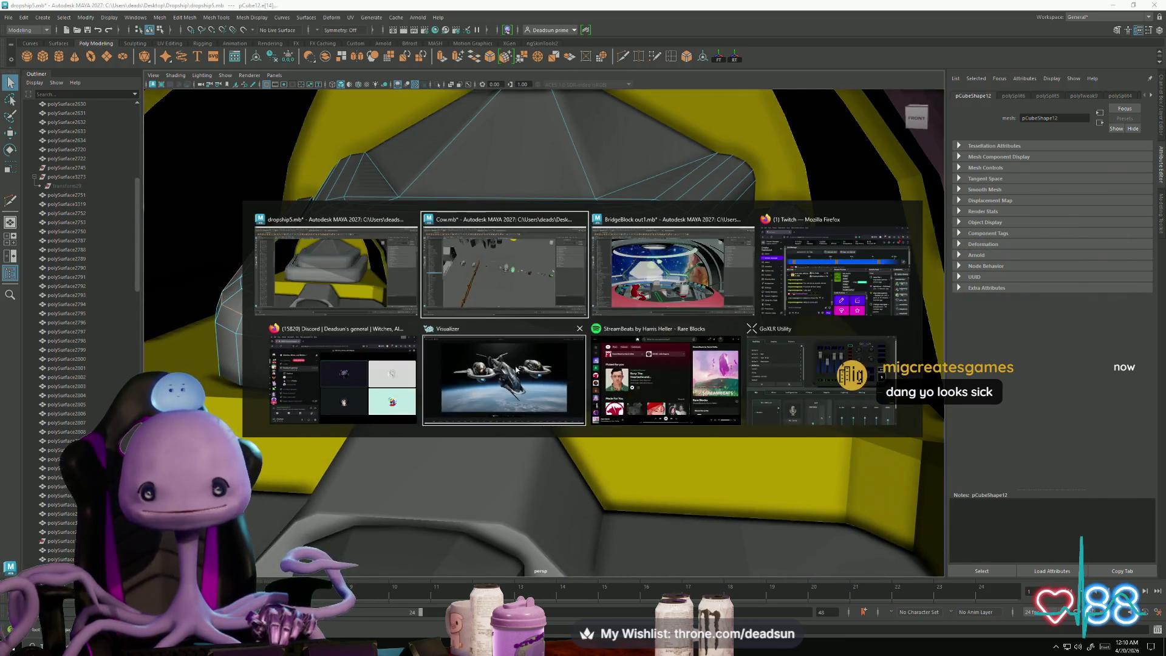
scroll(451, 429, "up", 3)
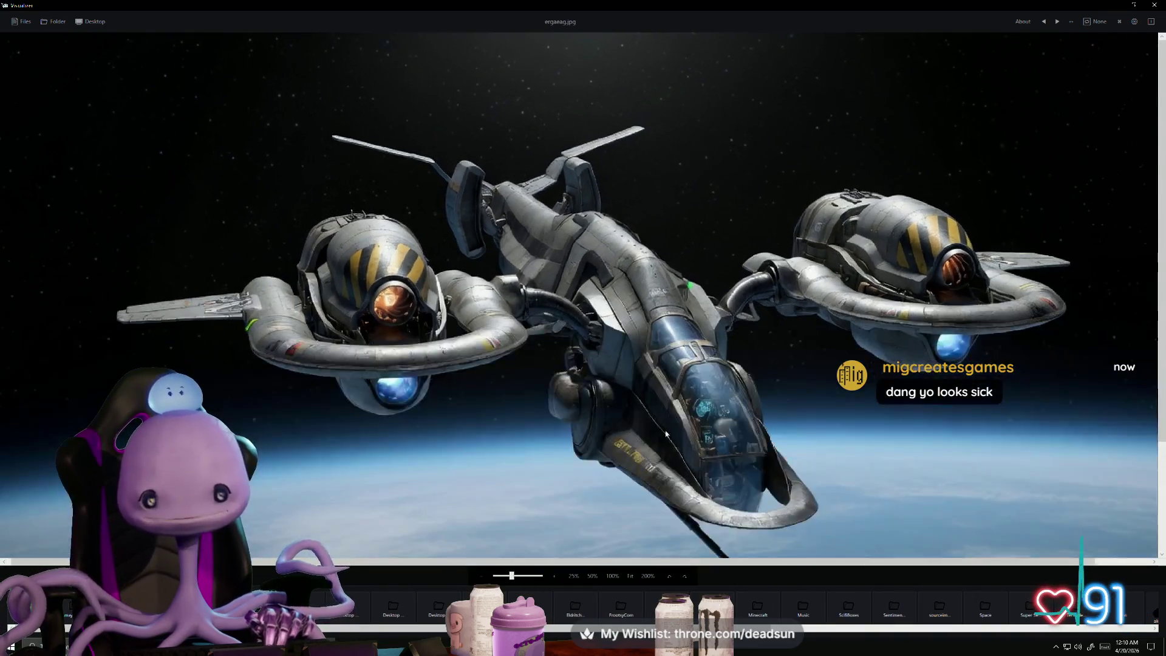
scroll(519, 382, "down", 1)
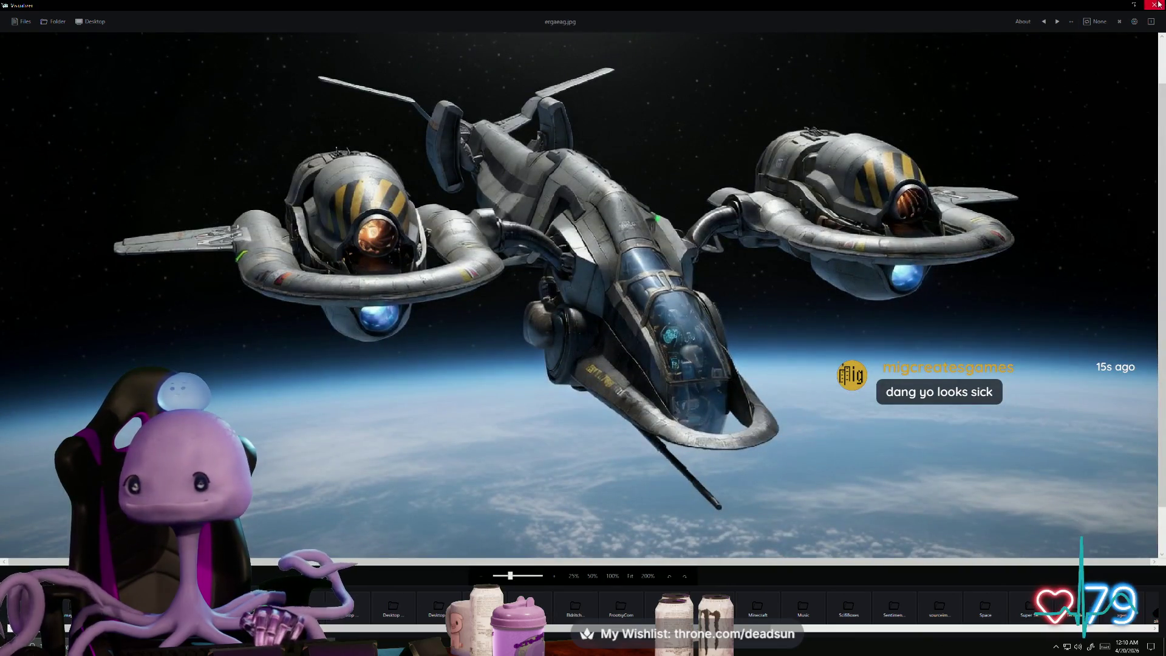
left_click(1107, 6)
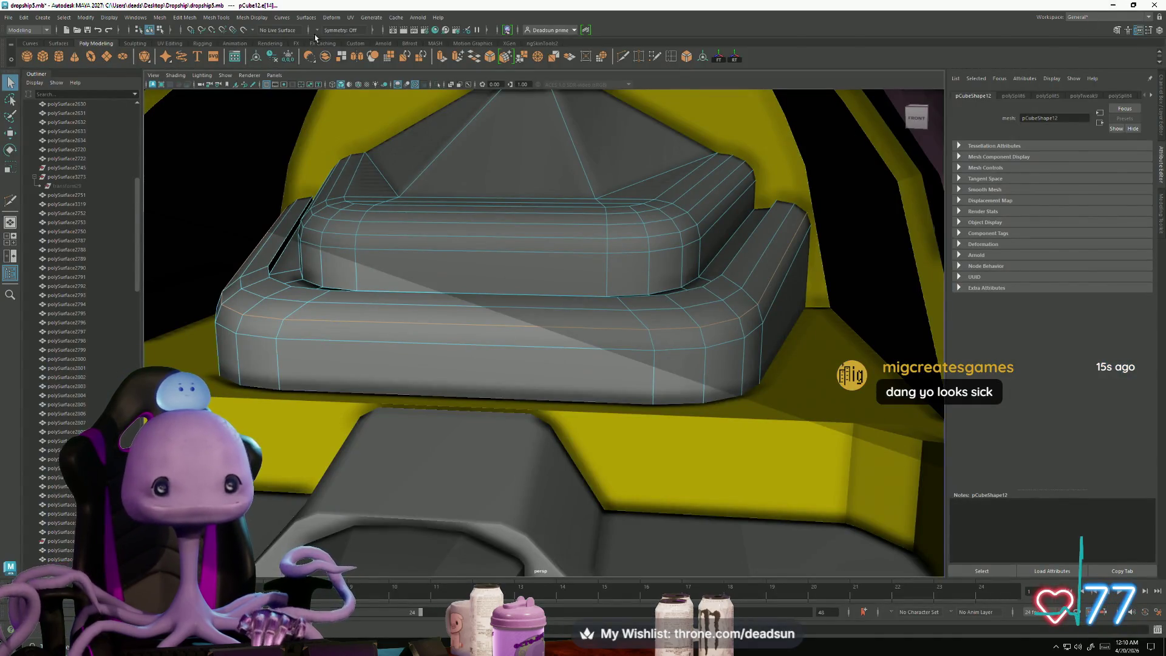
Step: Apply Mesh Display > Soften Edge to the seat mesh
left_click(251, 17)
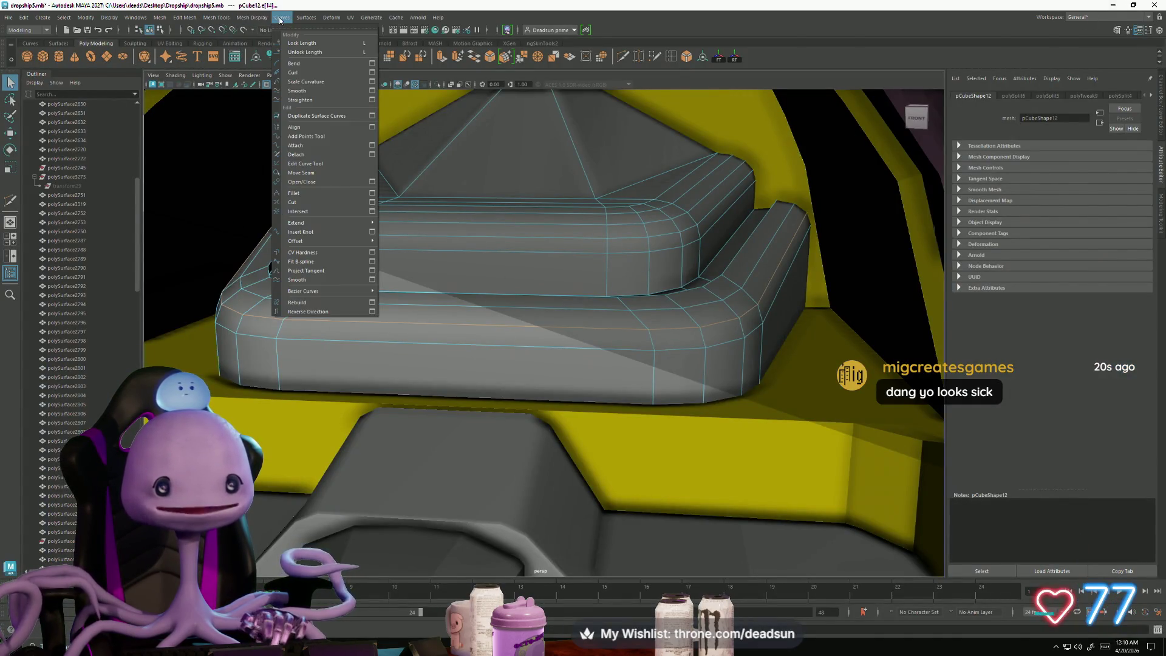
mouse_move(259, 18)
left_click(285, 105)
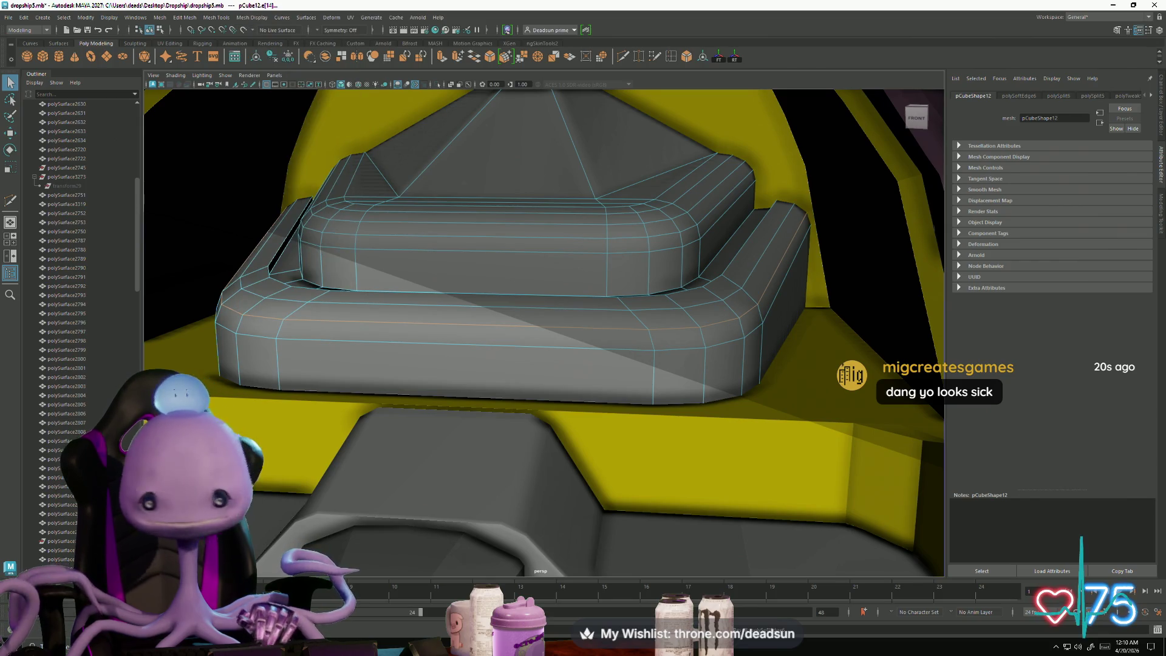
key("alt+Tab")
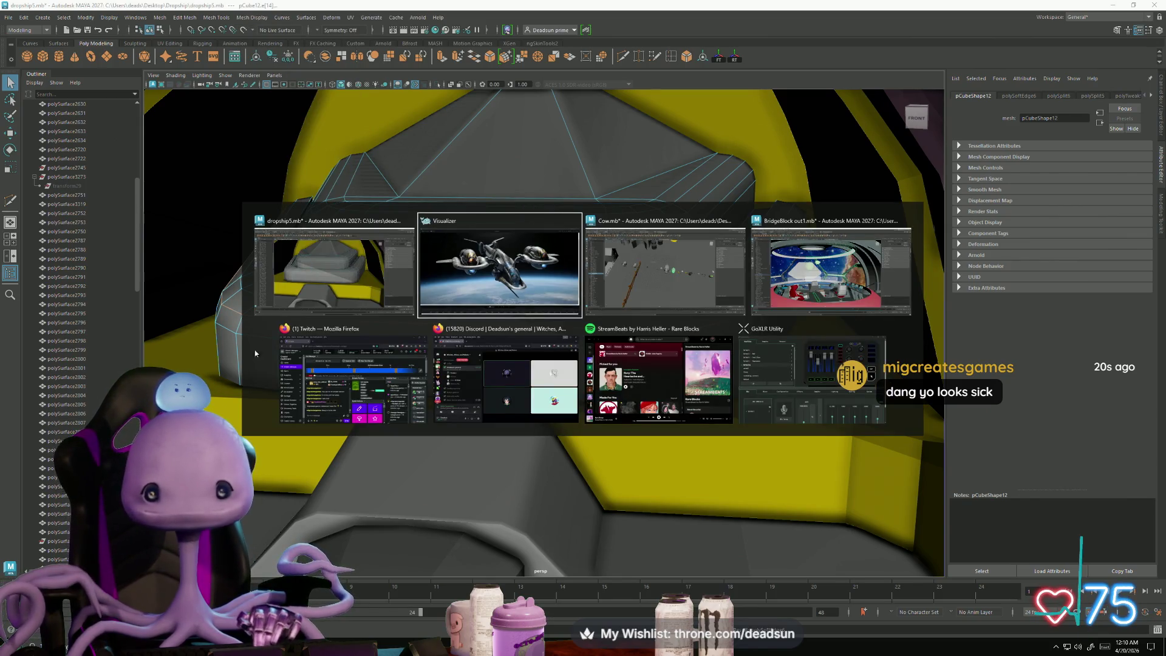
key("Escape")
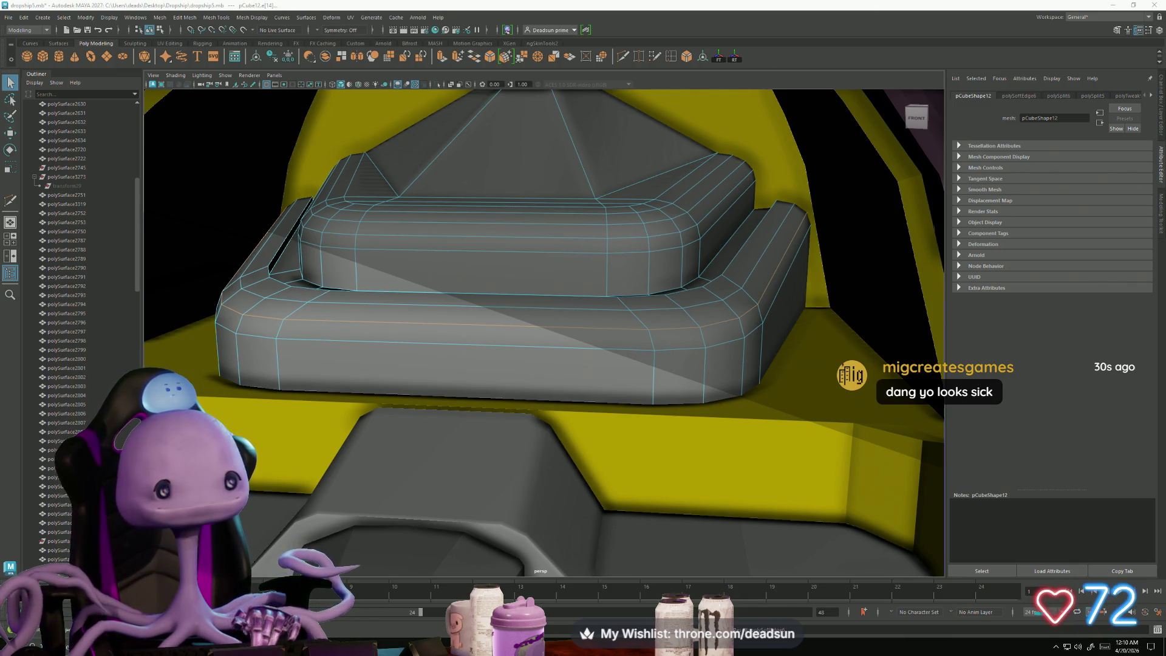
key("alt+Tab")
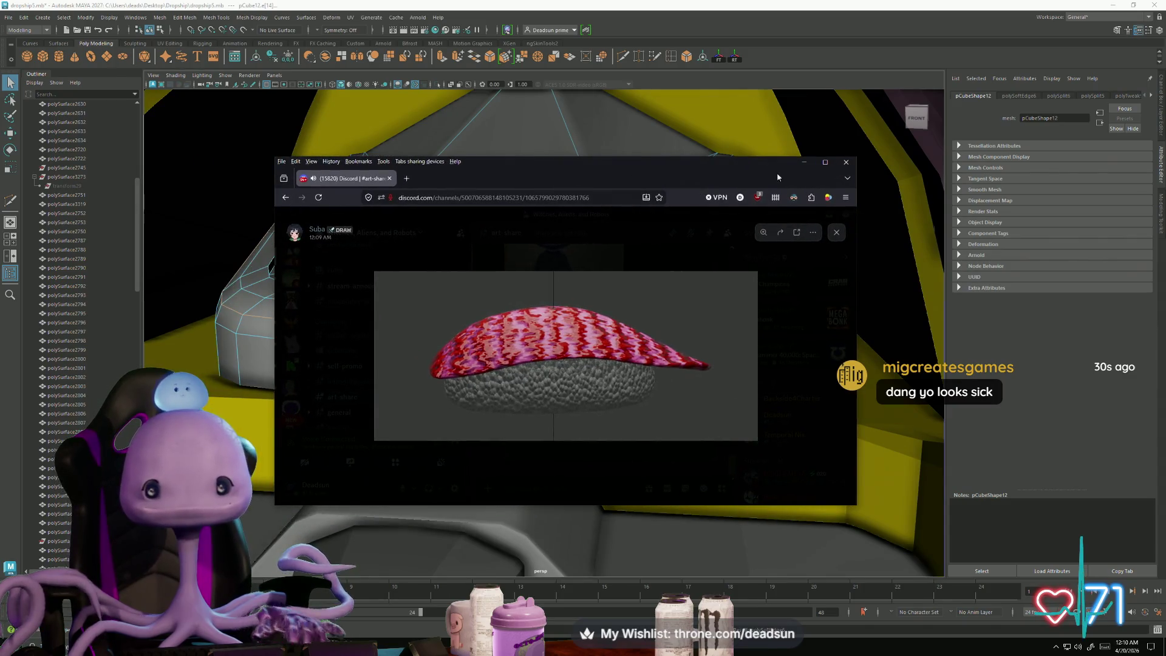
left_click(825, 163)
left_click(626, 368)
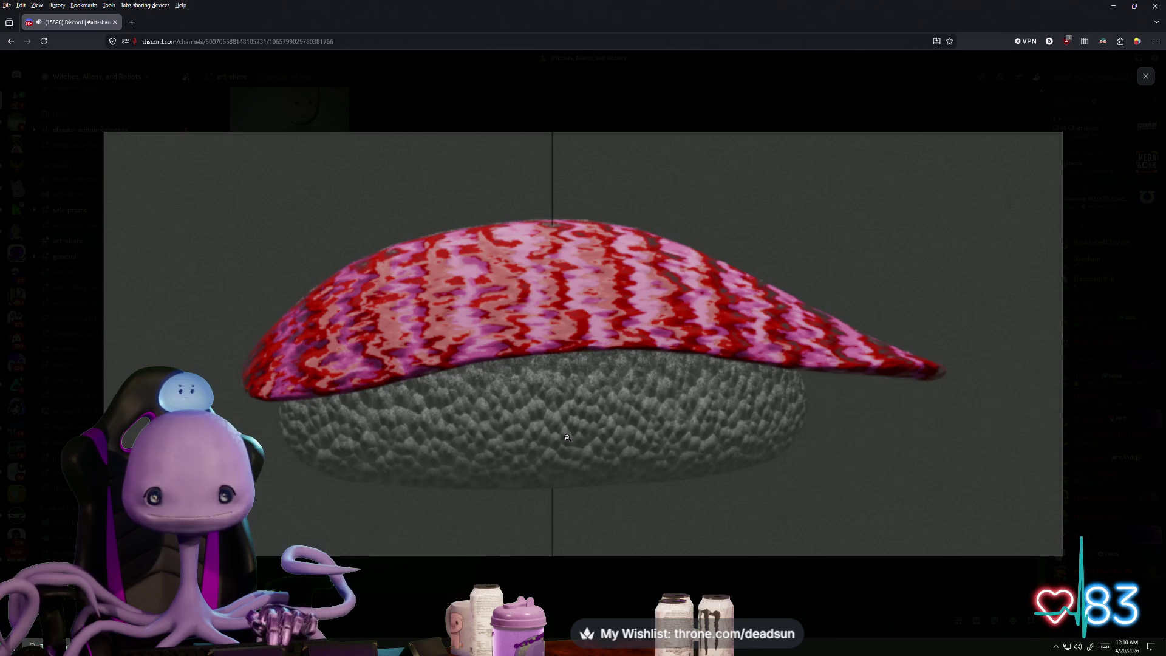
left_click(447, 587)
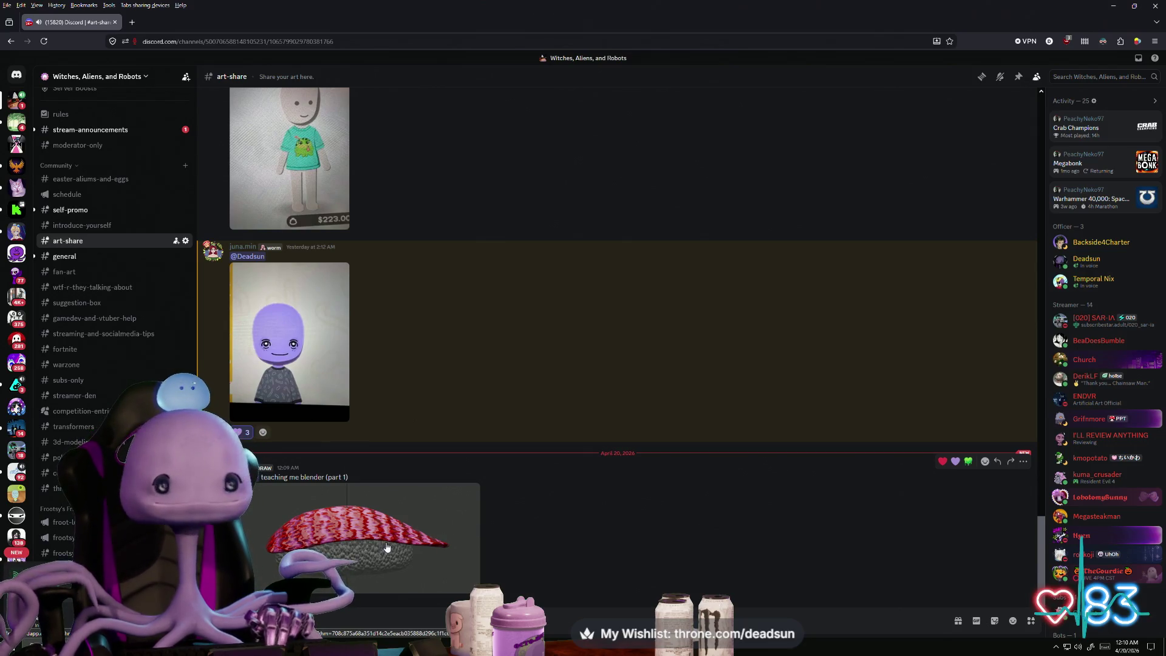
key("alt+Tab")
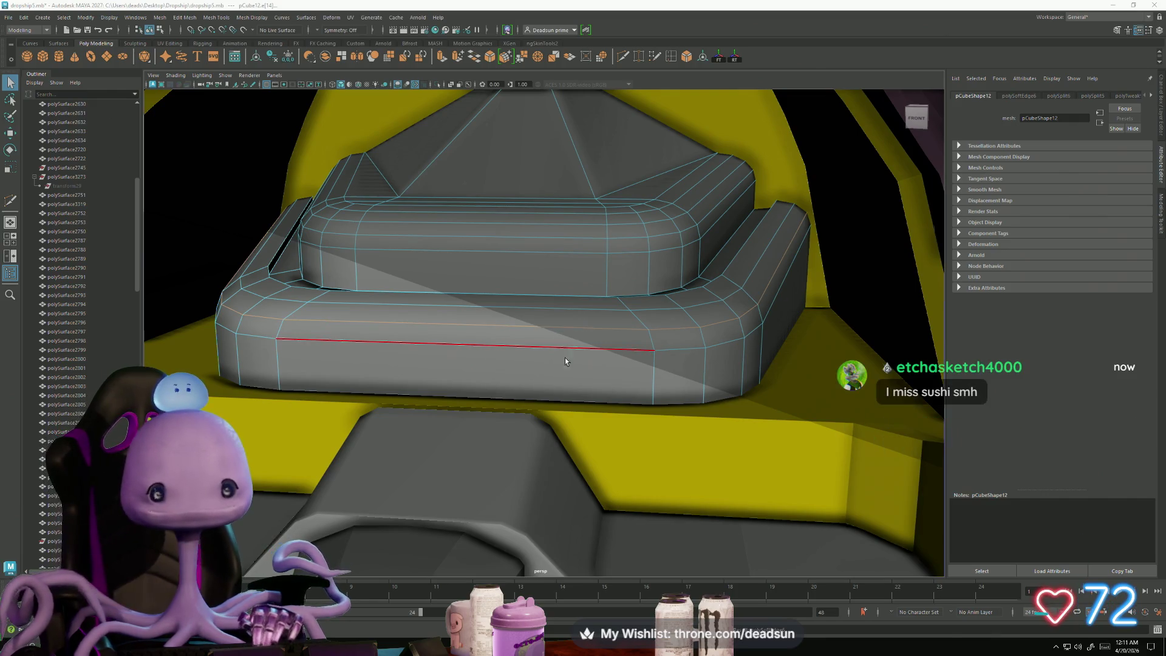
scroll(447, 325, "down", 15)
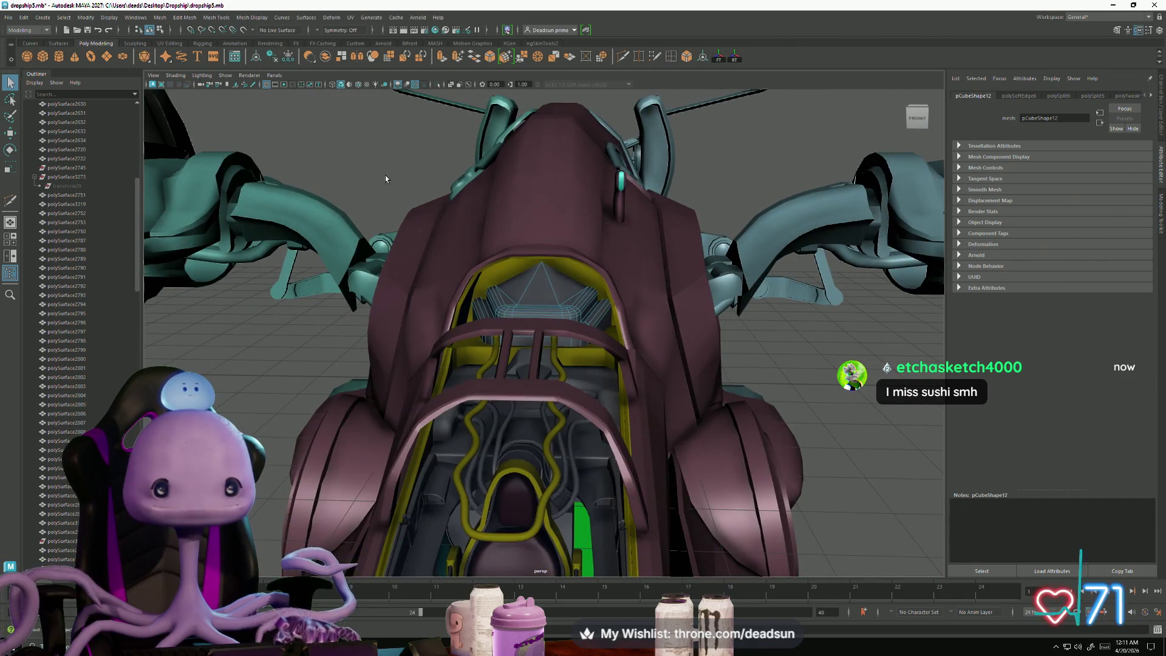
left_click(385, 175)
scroll(385, 174, "up", 15)
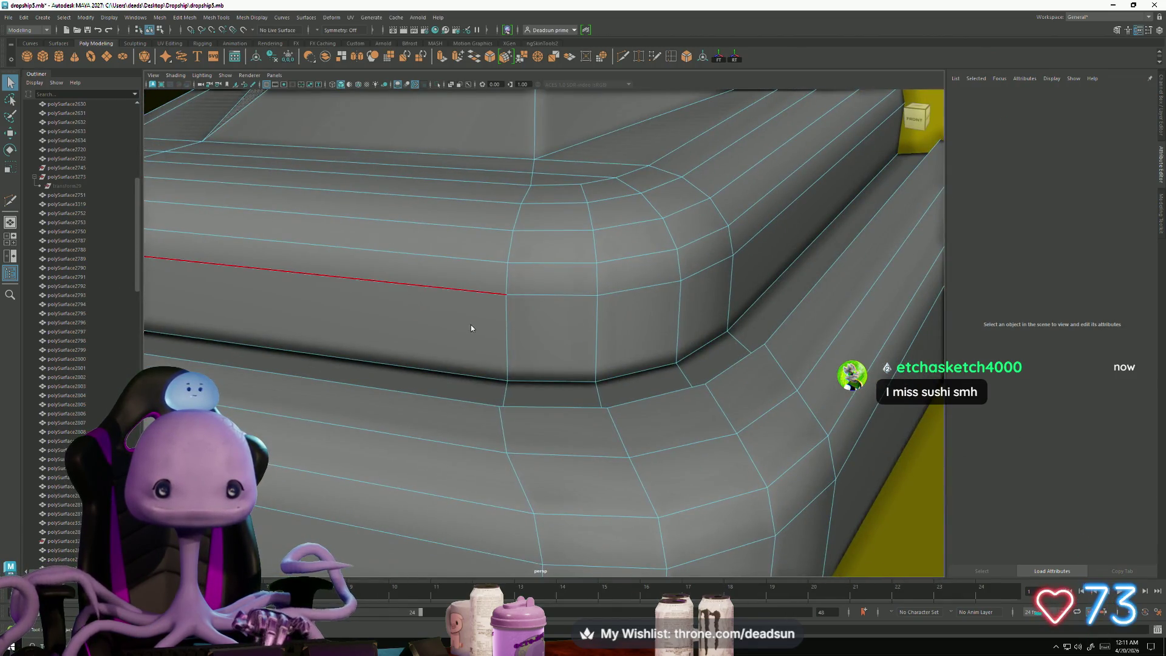
left_click(656, 366)
scroll(656, 367, "down", 15)
left_click(380, 397)
mouse_move(380, 397)
left_mouse_down("alt")
mouse_move(348, 412)
mouse_move(362, 391)
mouse_move(506, 449)
left_mouse_up("alt")
scroll(506, 450, "up", 5)
middle_click_drag(507, 449, 598, 312, "alt")
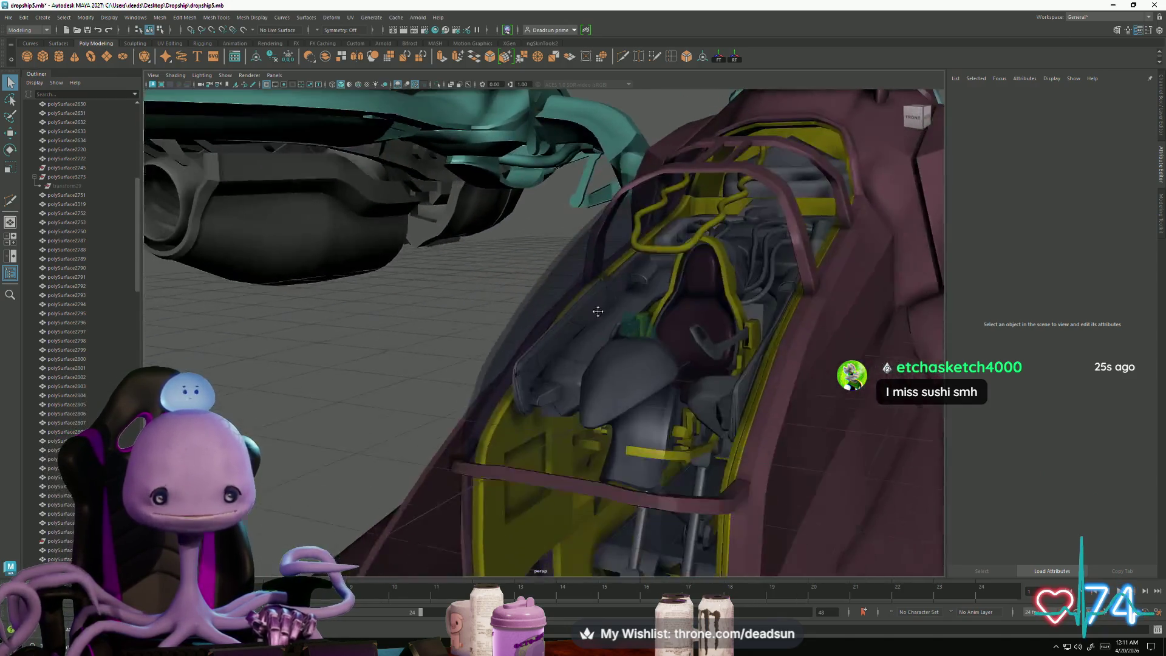
scroll(598, 312, "down", 5)
left_click_drag(598, 311, 602, 402, "alt")
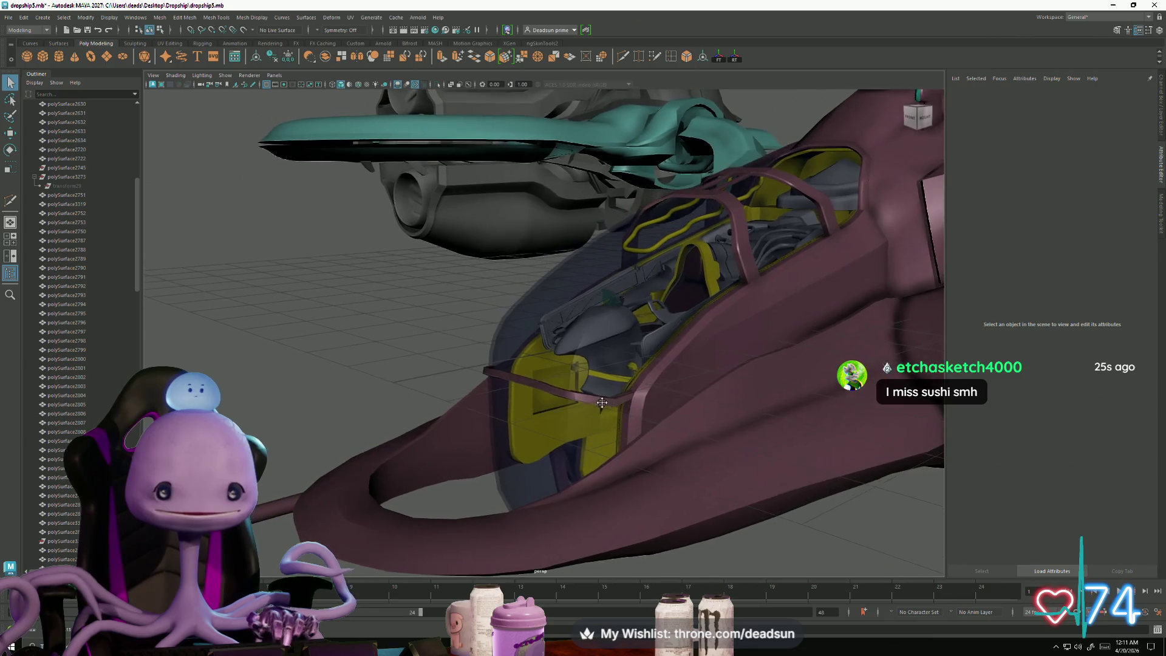
scroll(602, 402, "up", 5)
middle_click_drag(601, 402, 524, 517, "alt")
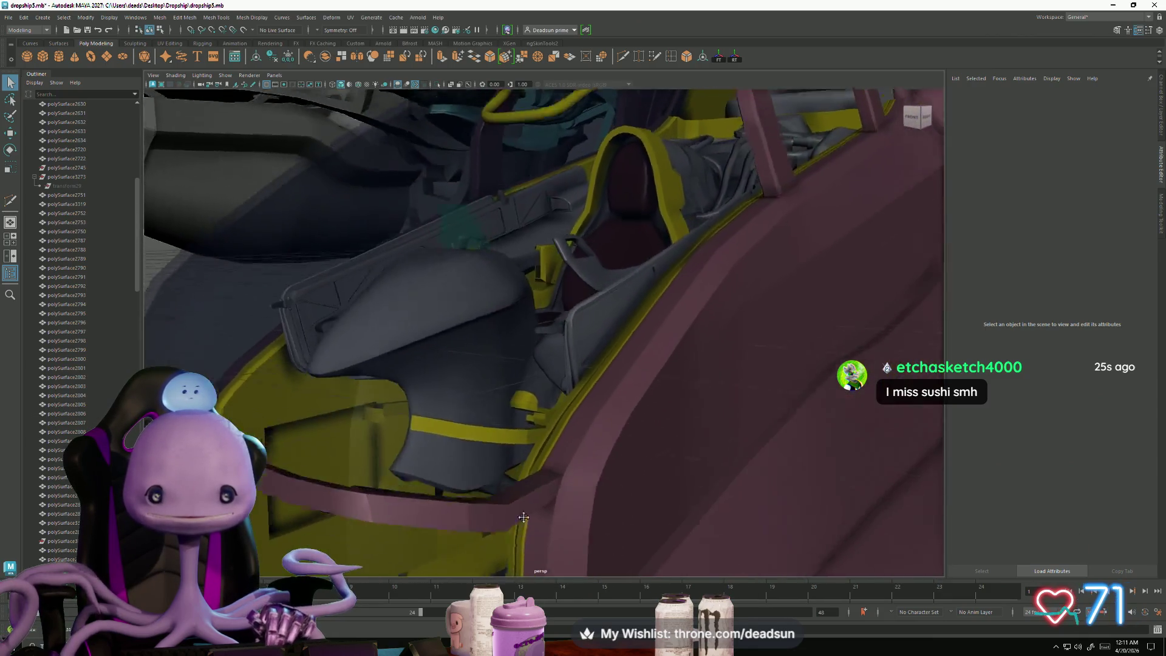
scroll(524, 517, "down", 5)
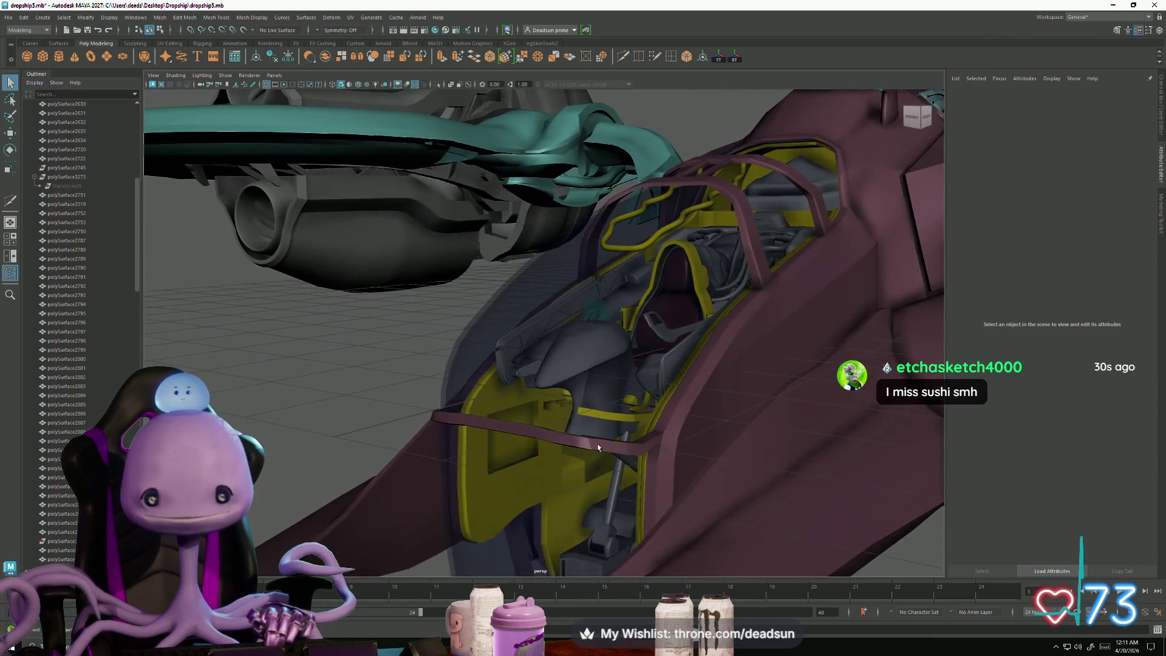
scroll(597, 448, "up", 5)
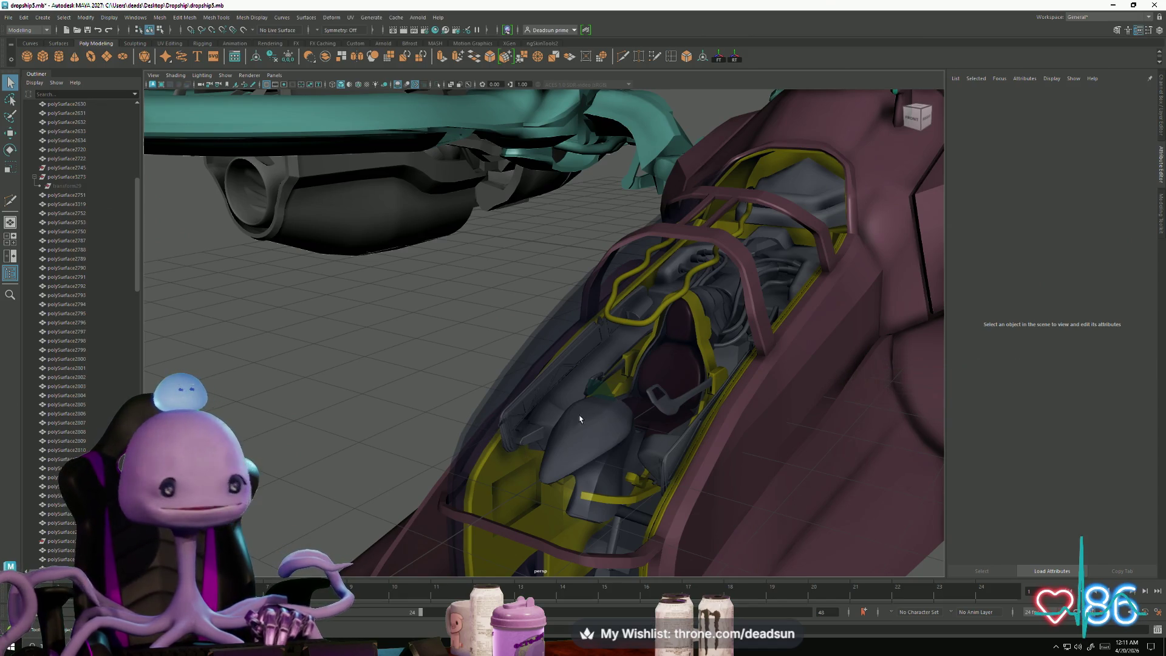
mouse_move(636, 410)
left_mouse_down("alt")
mouse_move(607, 407)
mouse_move(571, 431)
mouse_move(581, 436)
mouse_move(582, 392)
mouse_move(589, 416)
mouse_move(544, 442)
left_mouse_up("alt")
right_click_drag(545, 442, 650, 494, "alt")
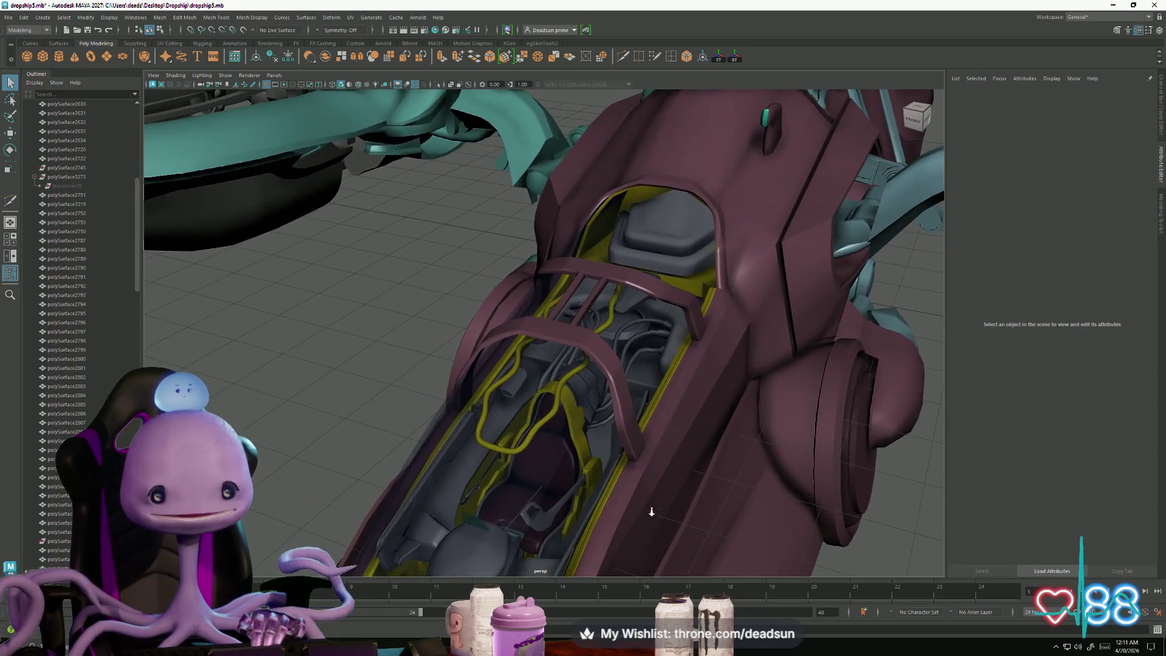
middle_click_drag(650, 494, 645, 474, "alt")
right_click_drag(645, 474, 607, 461, "alt")
left_click_drag(608, 462, 551, 447, "alt")
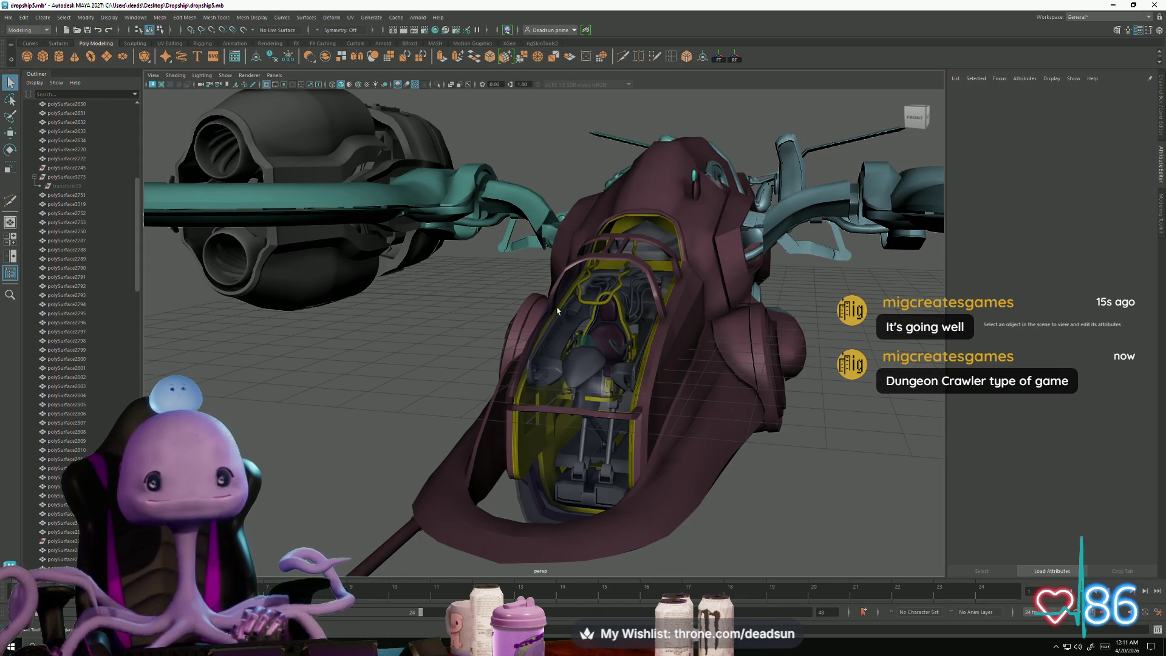
scroll(552, 447, "up", 5)
mouse_move(552, 447)
left_mouse_down("alt")
mouse_move(522, 422)
mouse_move(500, 436)
left_mouse_up("alt")
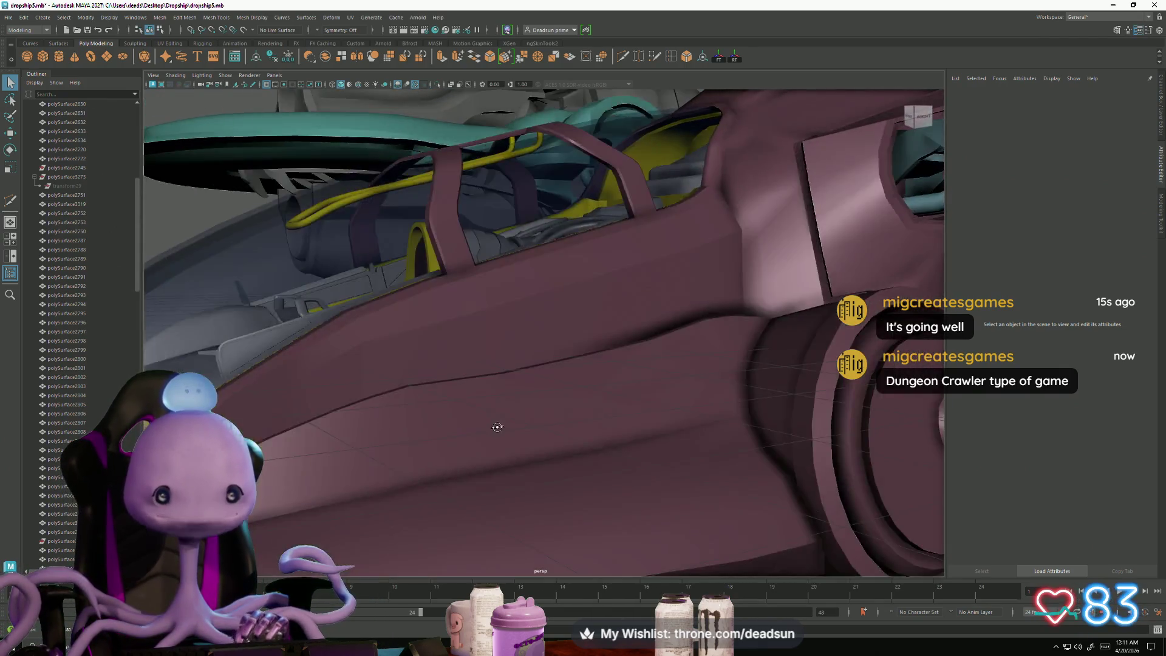
scroll(499, 436, "down", 6)
mouse_move(345, 389)
left_mouse_down("alt")
mouse_move(396, 365)
mouse_move(372, 411)
mouse_move(406, 395)
left_mouse_up("alt")
right_click_drag(406, 395, 595, 447, "alt")
left_click_drag(595, 447, 465, 416, "alt")
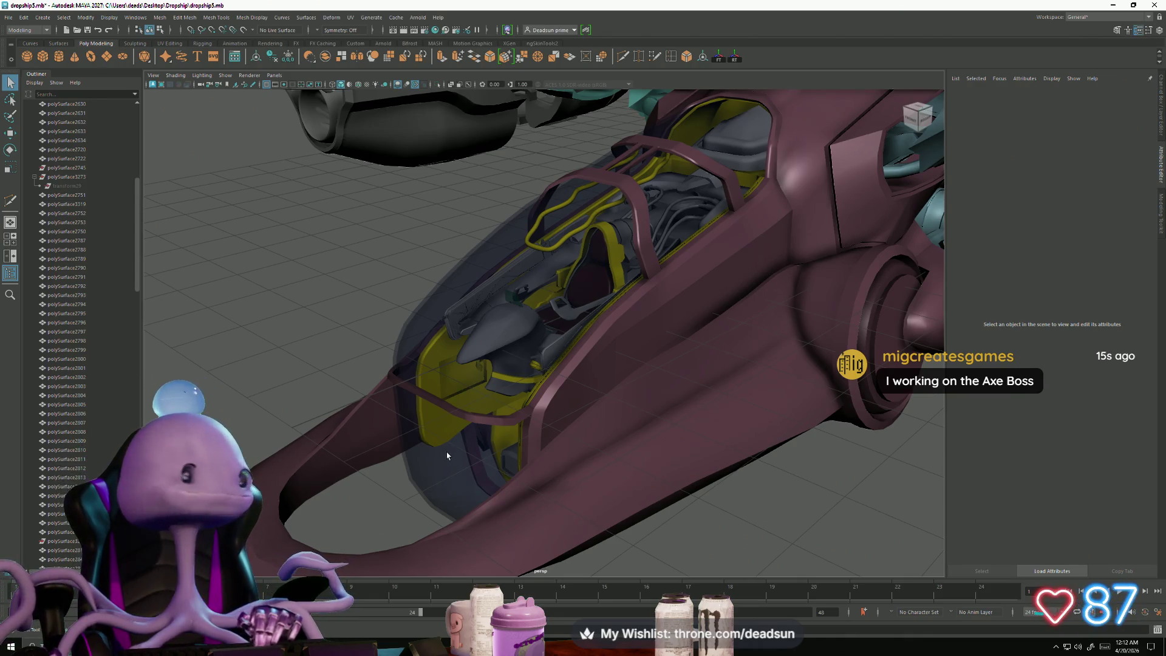
mouse_move(485, 426)
left_mouse_down("alt")
mouse_move(446, 398)
mouse_move(549, 398)
mouse_move(550, 337)
mouse_move(544, 407)
mouse_move(620, 382)
mouse_move(564, 339)
mouse_move(563, 419)
left_mouse_up("alt")
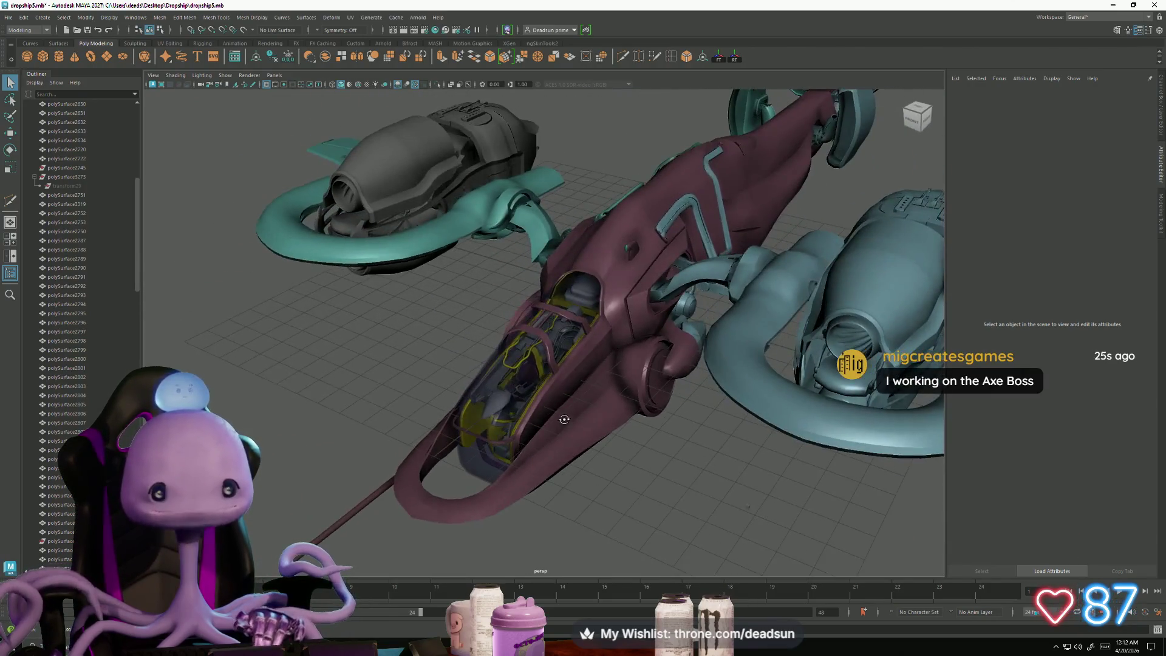
Step: Select pCube13 and move it down into the cockpit toward the left wall
left_click(624, 328)
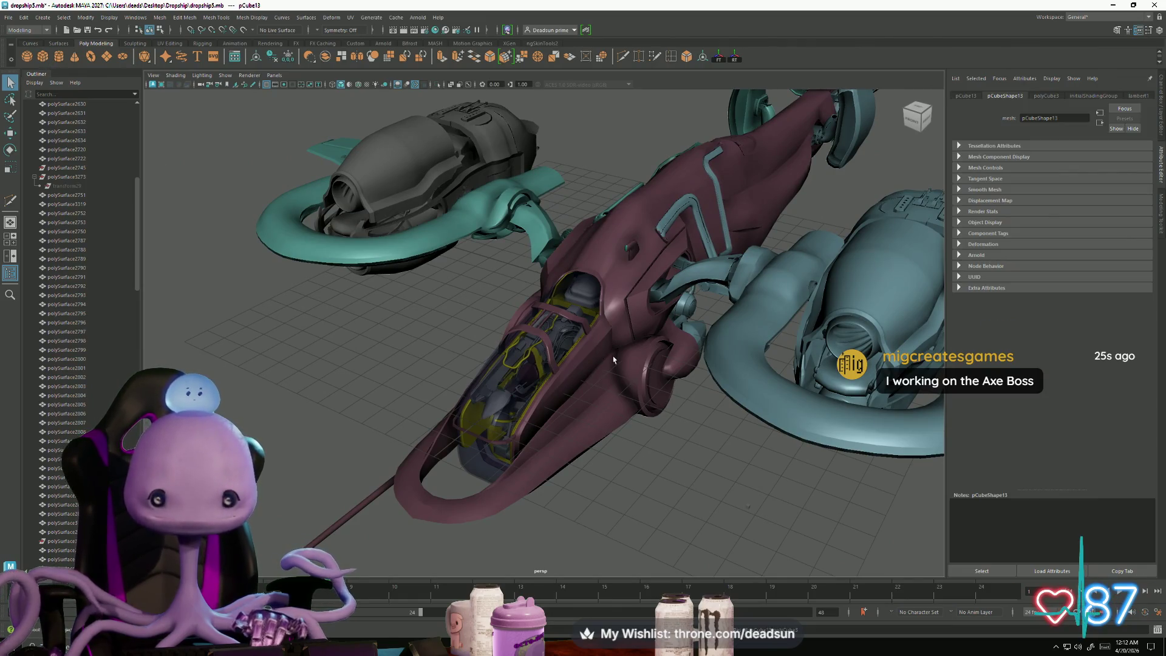
key("w")
mouse_move(608, 316)
left_mouse_down()
mouse_move(485, 418)
mouse_move(411, 369)
mouse_move(525, 314)
mouse_move(545, 546)
left_mouse_up()
key("r")
key("f")
key("w")
scroll(466, 410, "down", 5)
mouse_move(466, 410)
left_mouse_down("alt")
mouse_move(619, 376)
mouse_move(592, 362)
mouse_move(498, 365)
left_mouse_up("alt")
Step: Scale pCube13 into a thin panel flush against the side wall, then search Windows for 'froggo'
key("r")
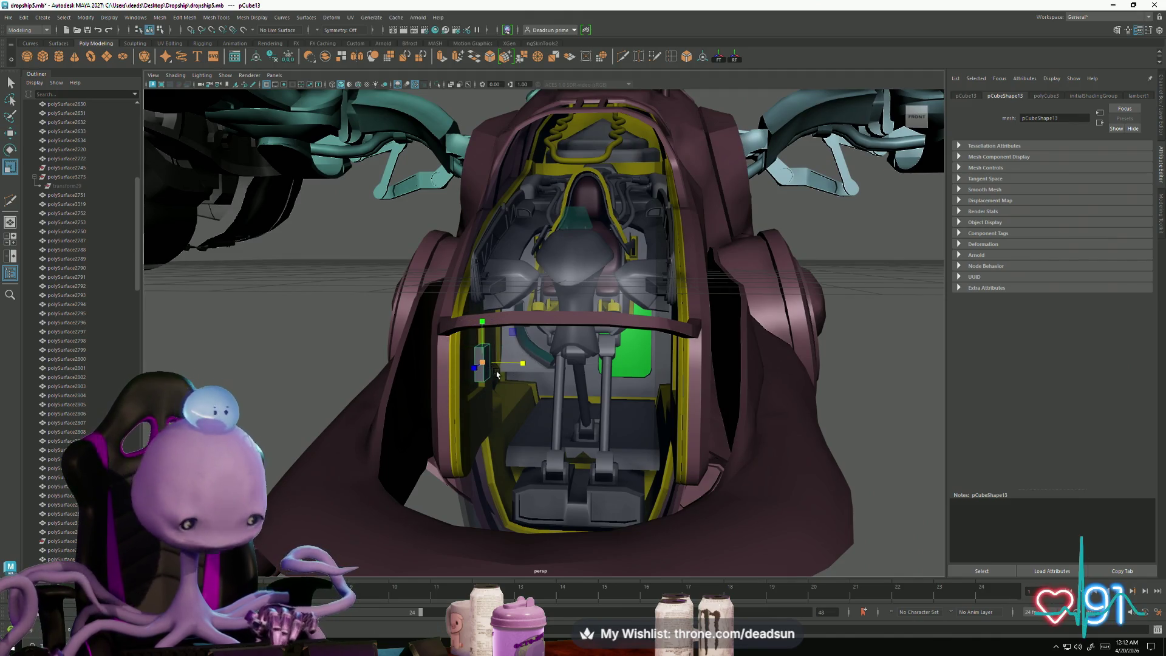
key("f")
mouse_move(563, 386)
left_mouse_down("alt")
mouse_move(448, 352)
mouse_move(501, 364)
mouse_move(574, 338)
mouse_move(543, 325)
mouse_move(527, 326)
mouse_move(611, 322)
mouse_move(640, 340)
mouse_move(624, 310)
mouse_move(580, 305)
left_mouse_up("alt")
key("f")
key("w")
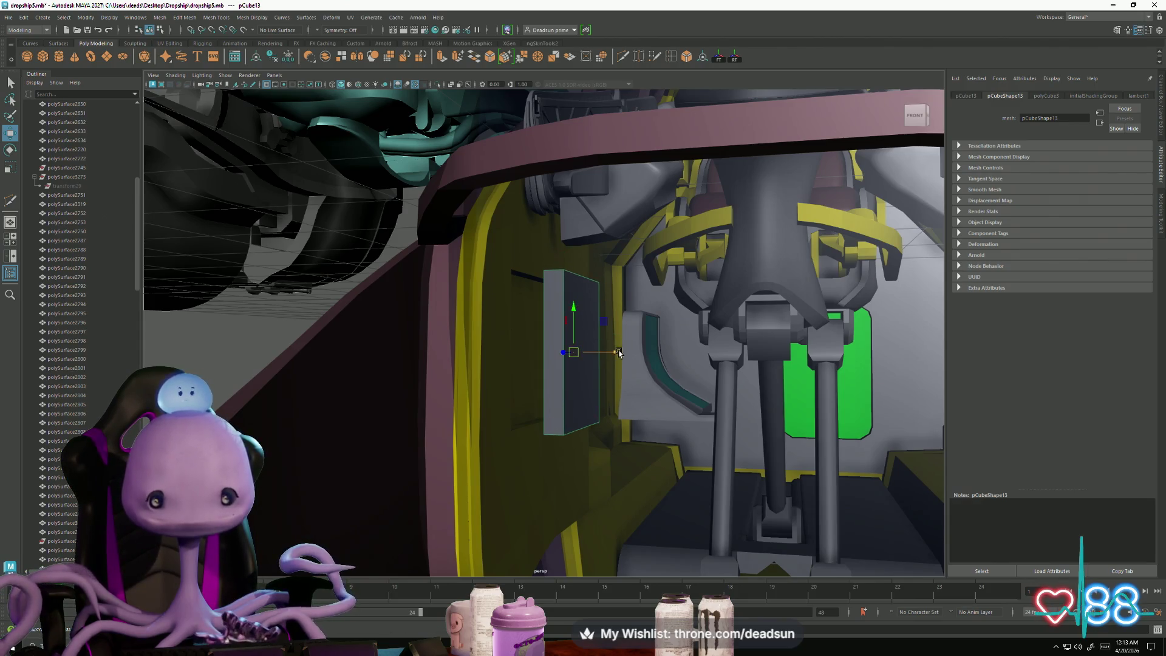
left_click_drag(619, 353, 595, 353)
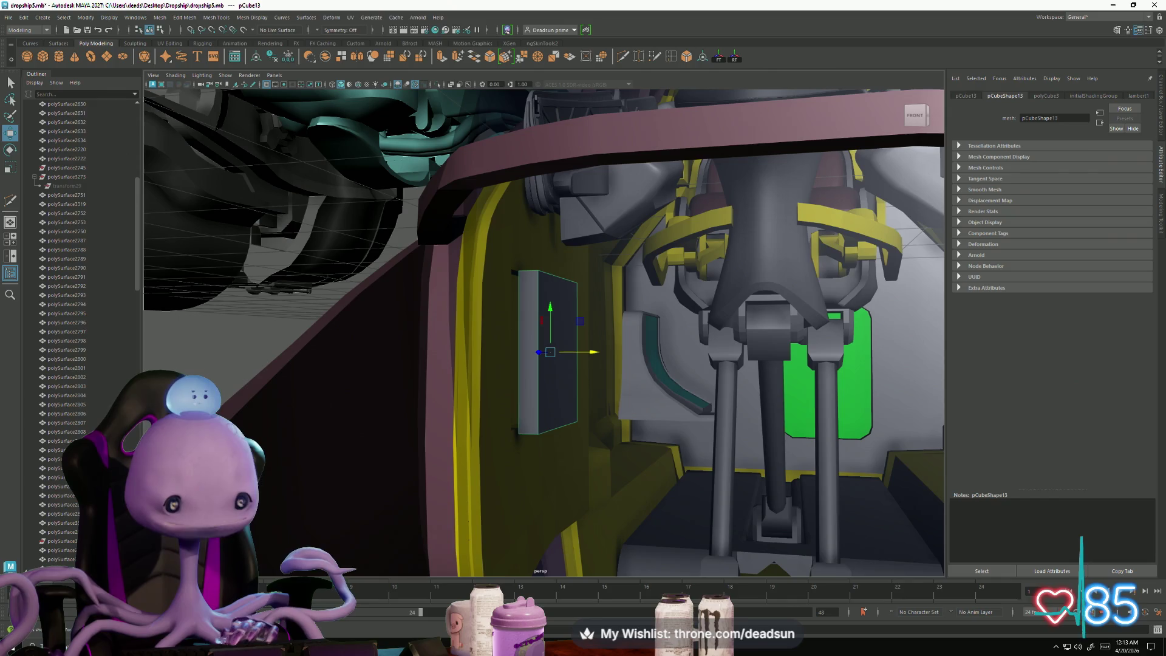
key("super")
type("froggo")
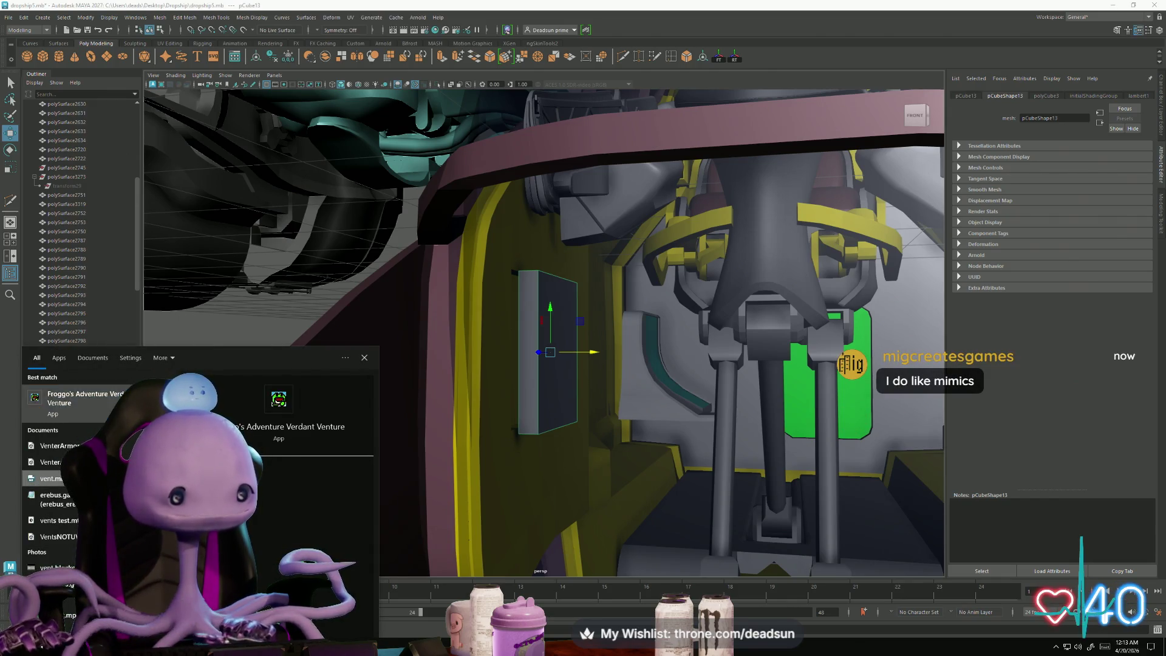
Step: Dismiss the Windows search panel now that vent.mb is opening in Maya
key("Escape")
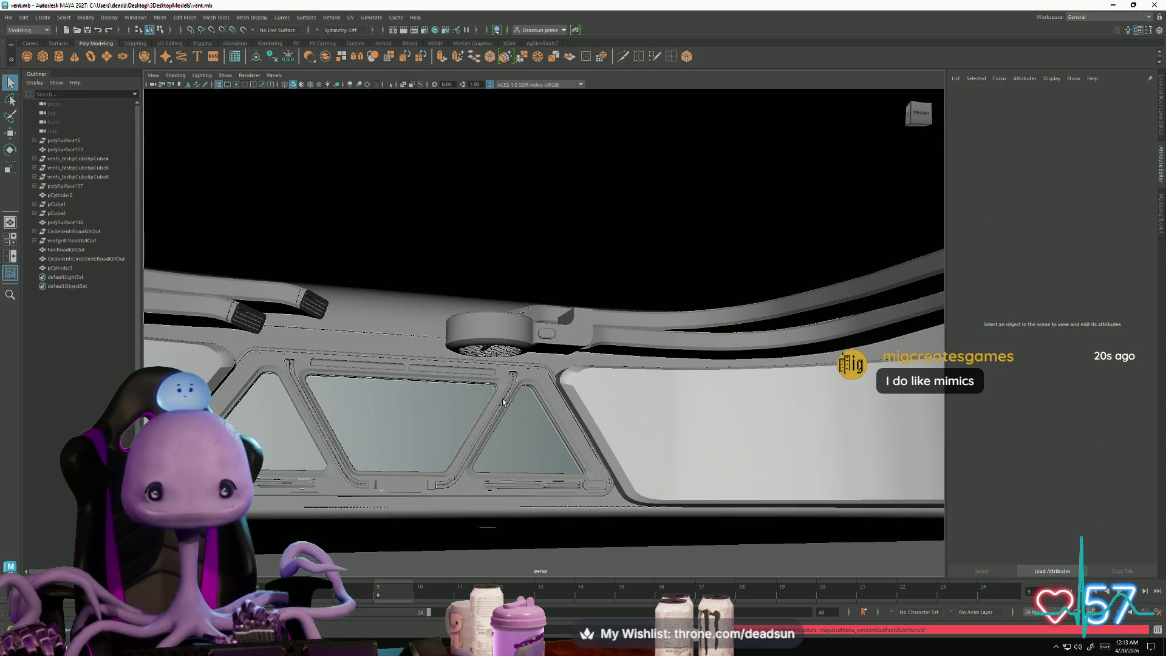
Step: Inspect the vent model's CircleVent clamp, then close vent.mb without saving
mouse_move(503, 401)
left_mouse_down("alt")
mouse_move(455, 413)
mouse_move(442, 403)
mouse_move(546, 408)
mouse_move(445, 409)
mouse_move(607, 455)
mouse_move(558, 437)
mouse_move(594, 472)
mouse_move(544, 481)
mouse_move(559, 486)
left_mouse_up("alt")
mouse_move(489, 443)
left_mouse_down("alt")
mouse_move(481, 438)
mouse_move(494, 461)
mouse_move(487, 452)
left_mouse_up("alt")
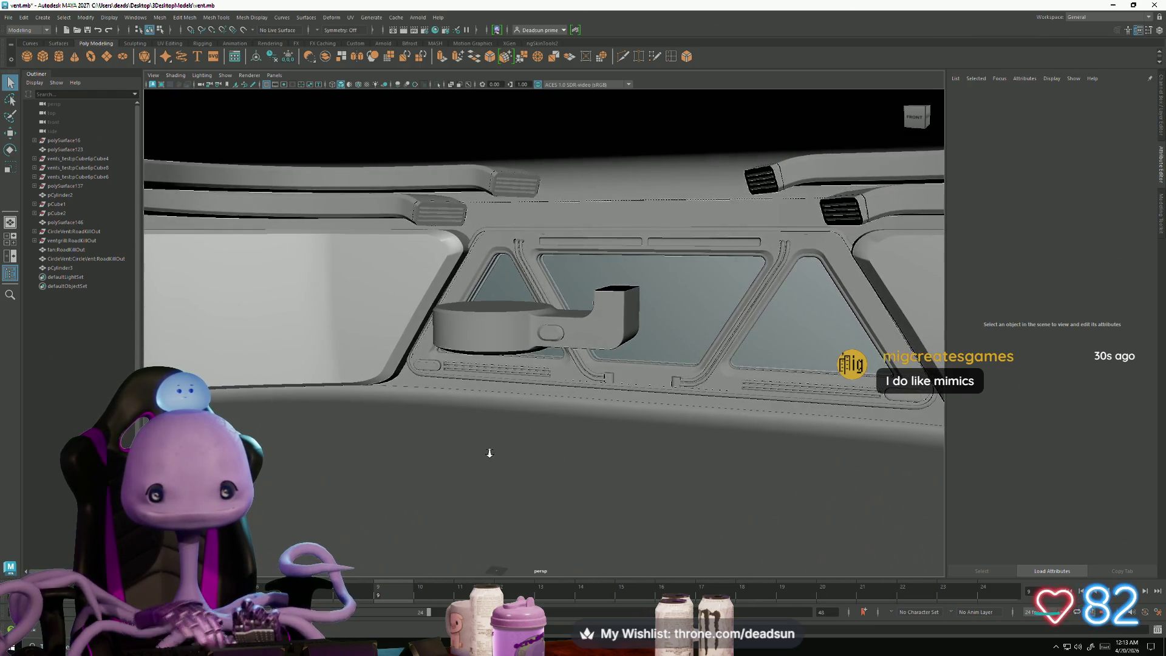
left_click(480, 358)
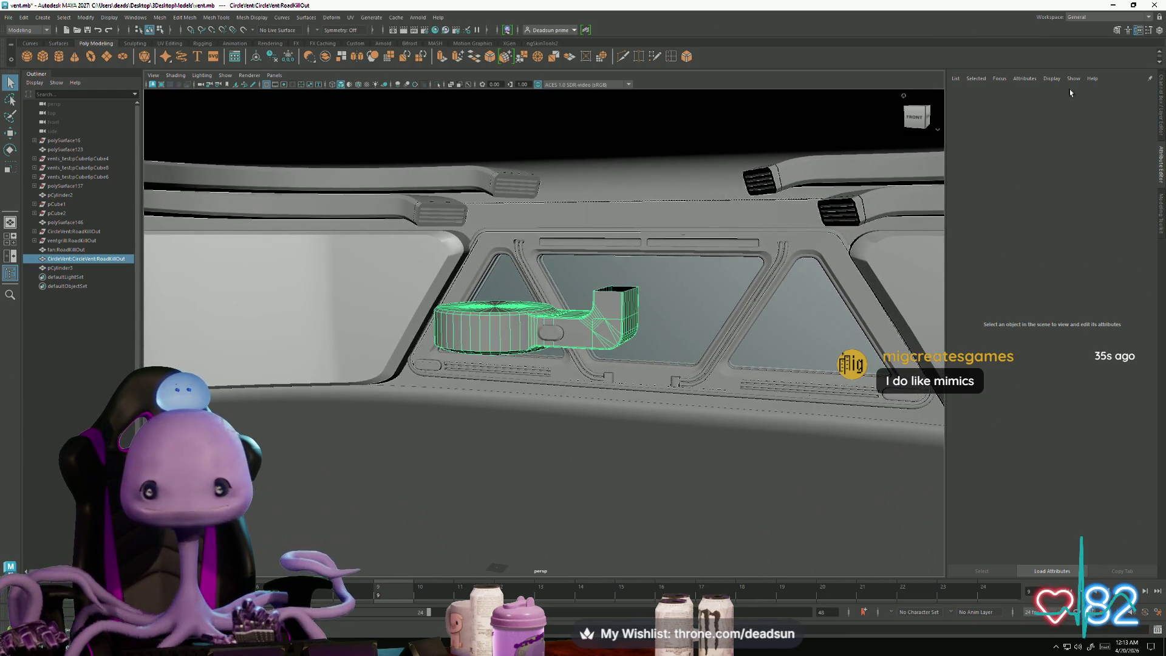
left_click(1138, 33)
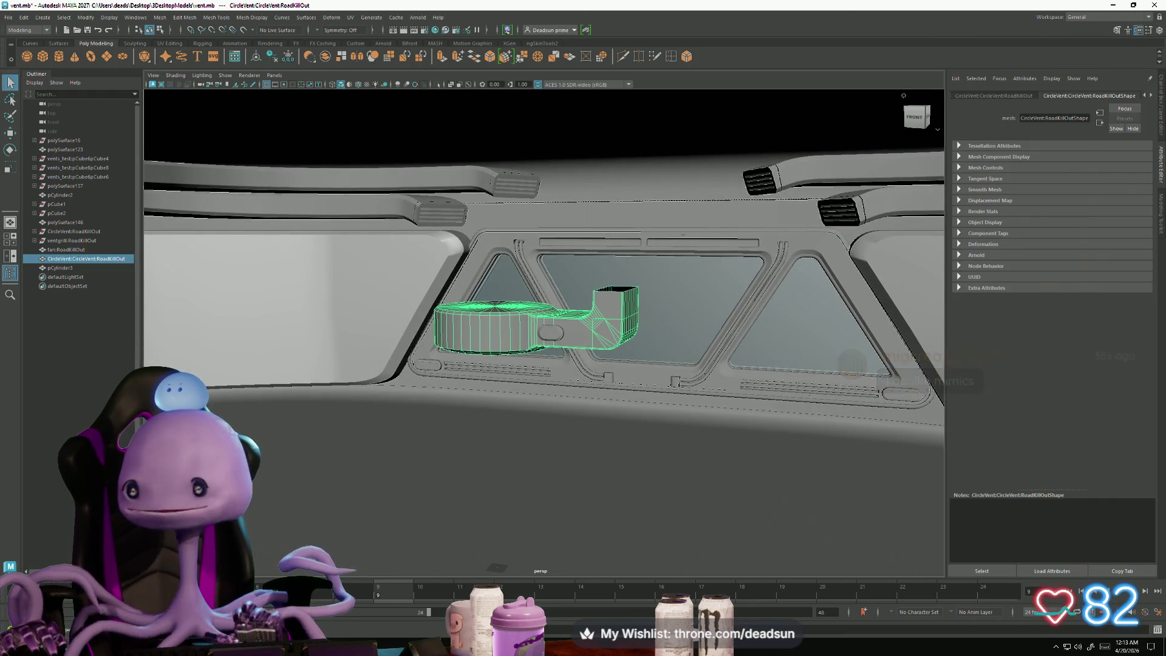
left_click(1160, 6)
left_click(583, 328)
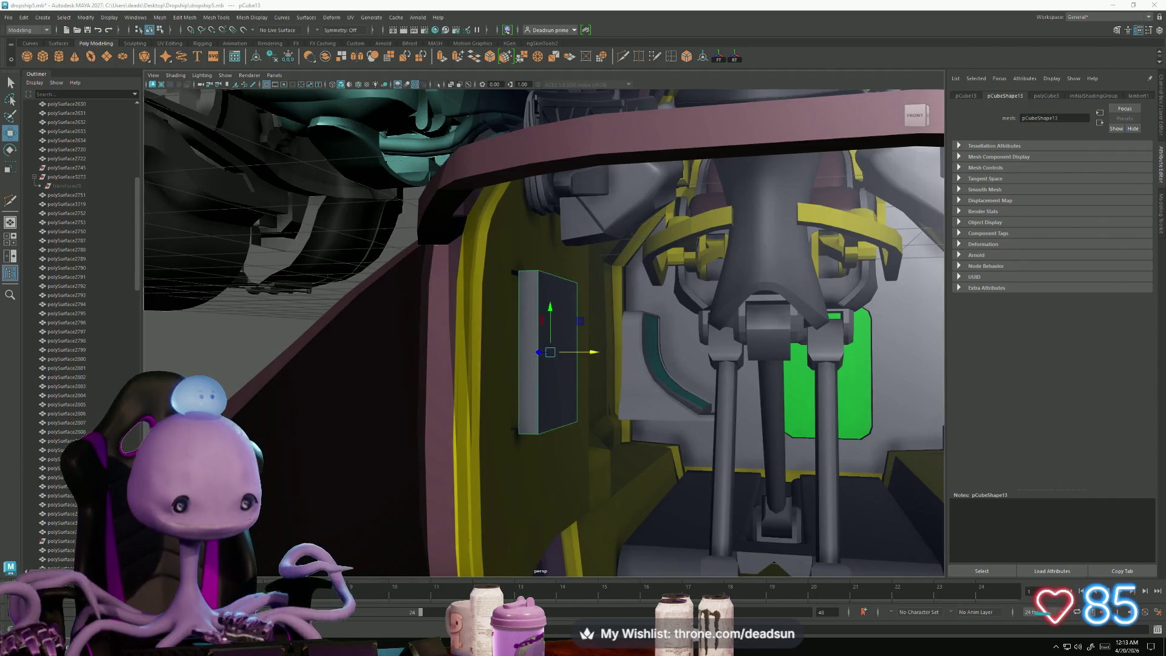
Step: Search Windows for 'ven' to locate the vent scene files
key("super")
type("vlcl")
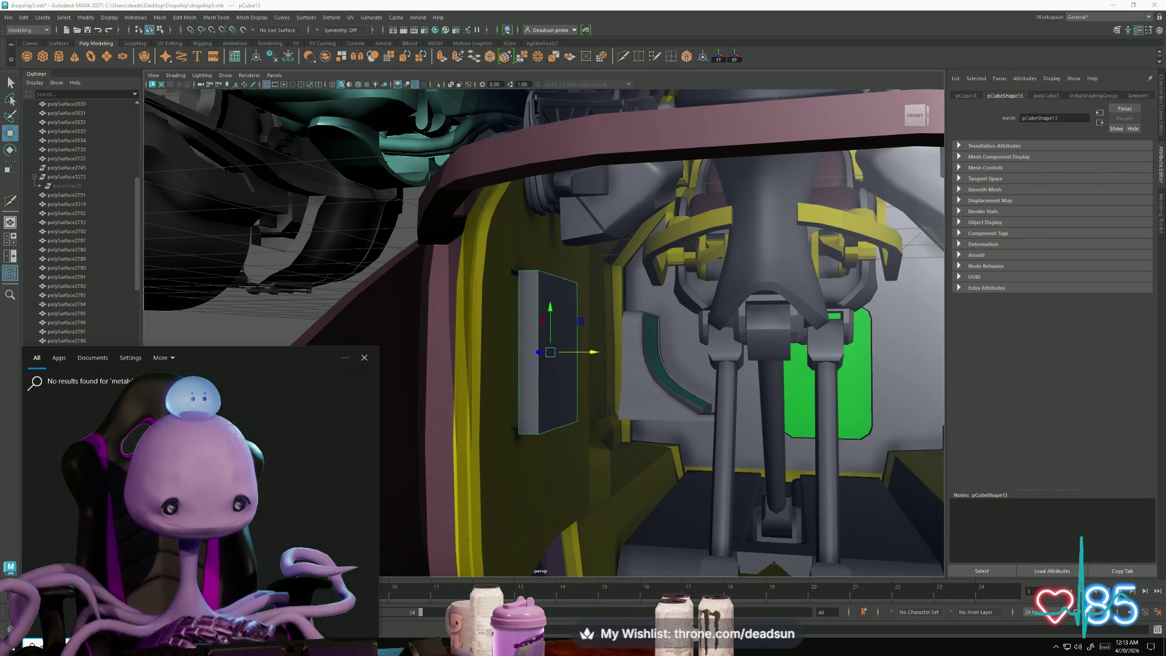
key("BackSpace")
key("BackSpace")
key("BackSpace")
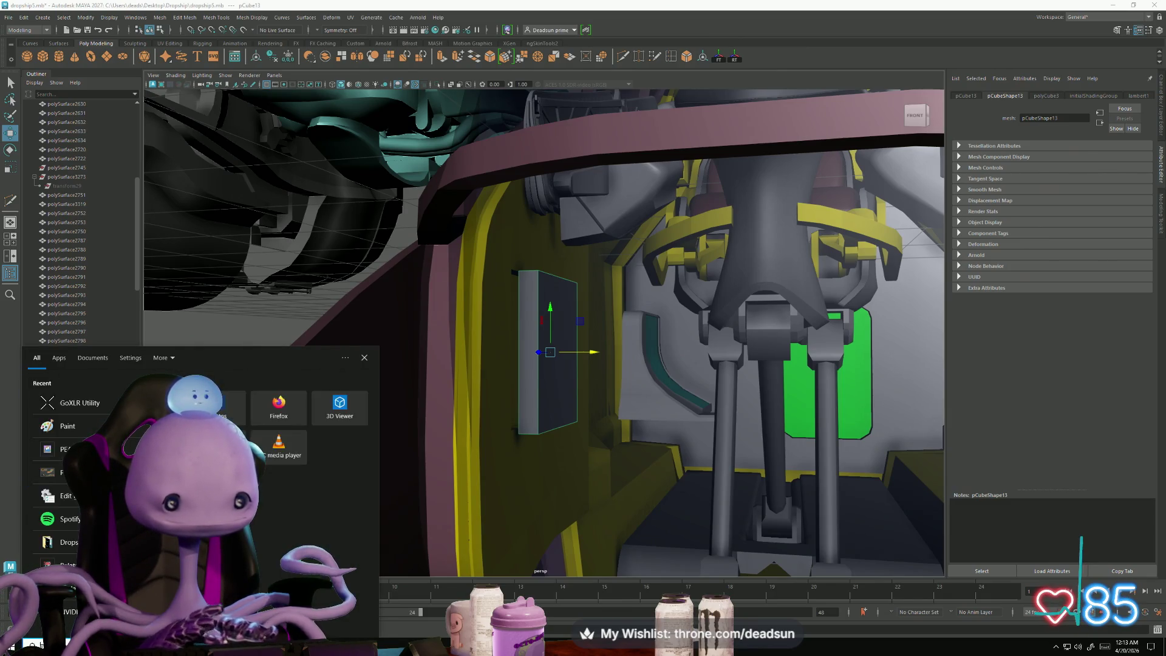
type("ven")
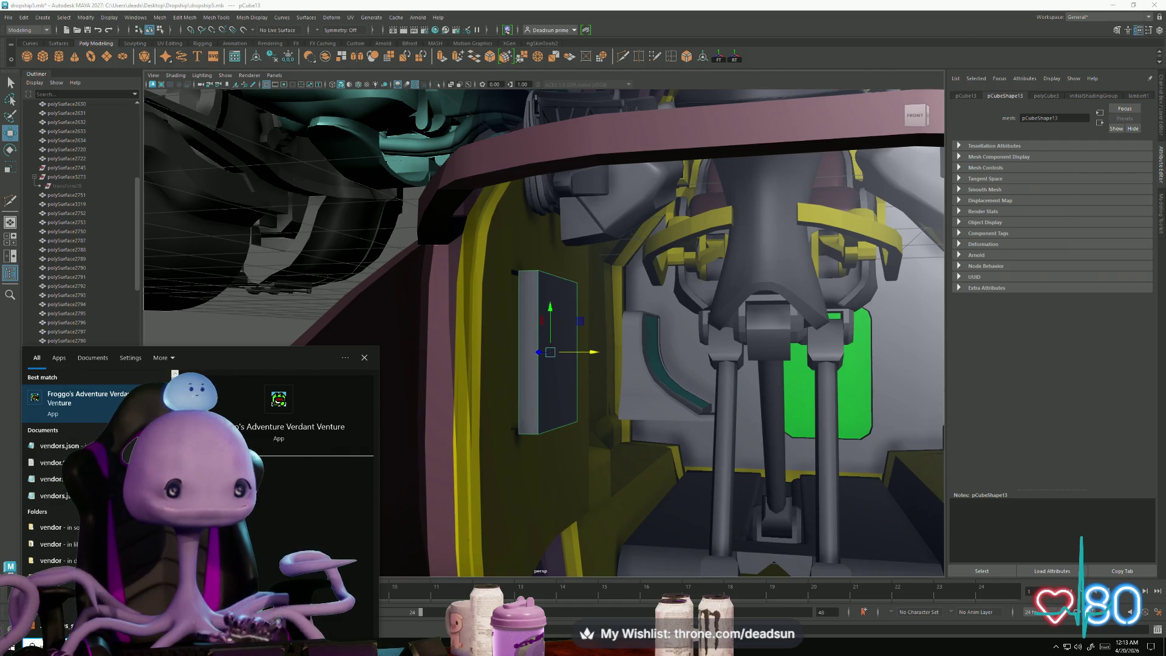
key("Escape")
Step: Widen the pCube13 panel on the cockpit wall along X, then reopen Windows Search
right_click_drag(450, 498, 668, 519, "alt")
left_click_drag(668, 519, 586, 484, "alt")
key("r")
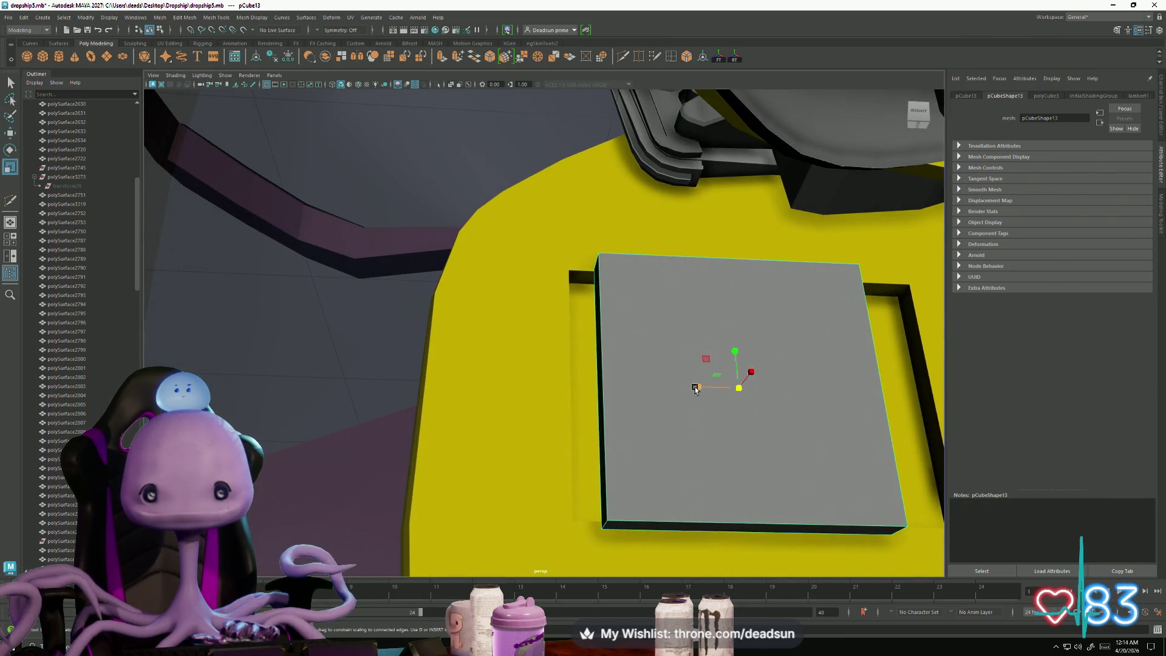
mouse_move(695, 387)
left_mouse_down()
mouse_move(676, 385)
mouse_move(720, 386)
left_mouse_up()
key("w")
key("super")
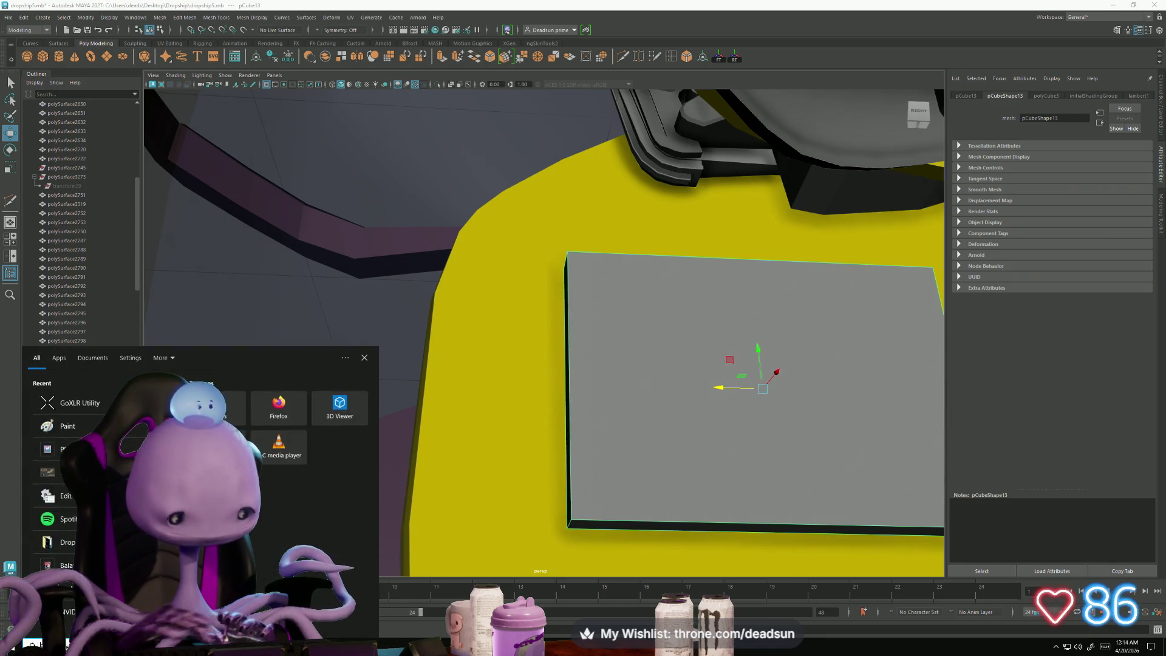
Step: Search 'vent' and open vent.mb from the results
type("vent")
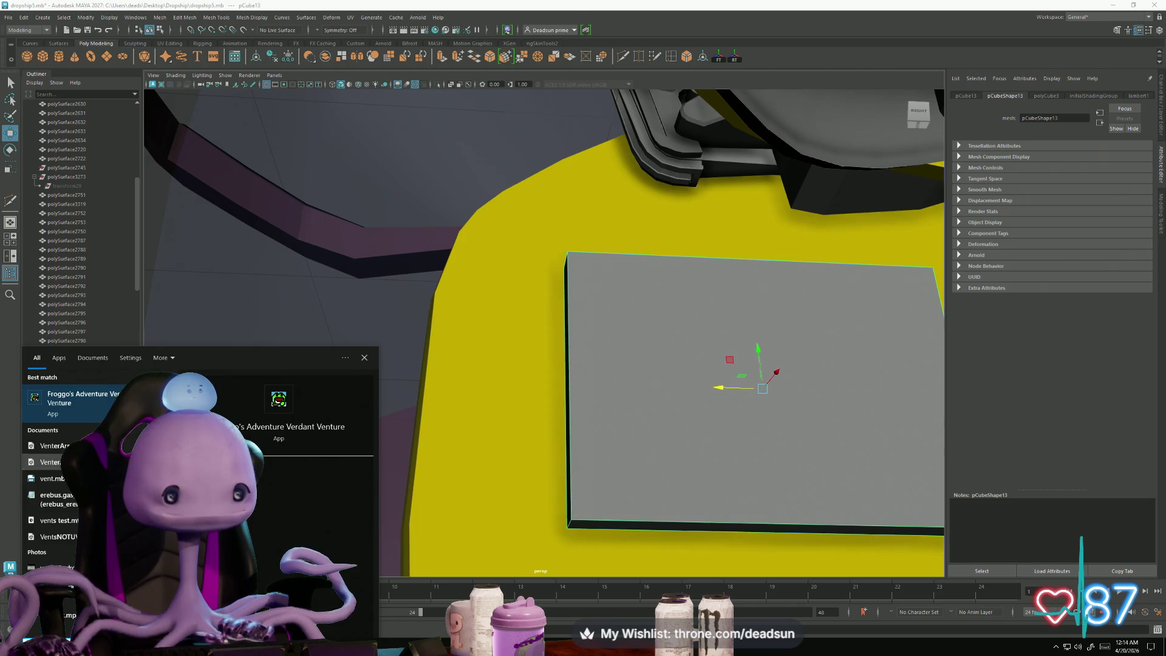
key("Escape")
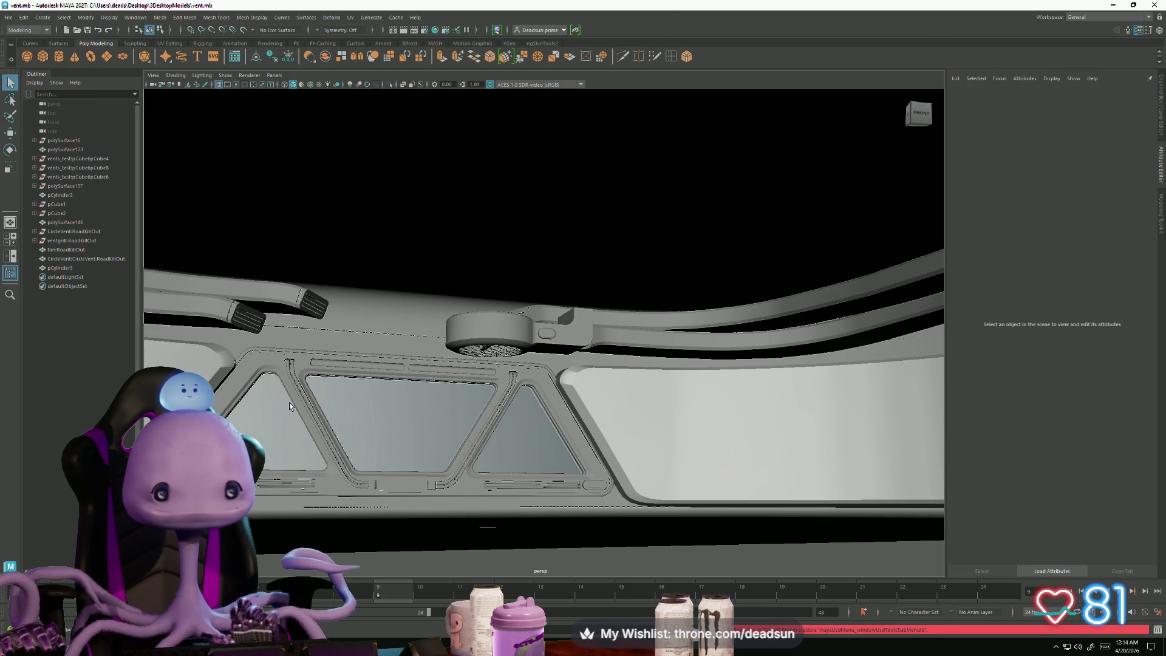
Step: Separate the polySurface146 vent handle mesh with Mesh > Separate
left_click(307, 307)
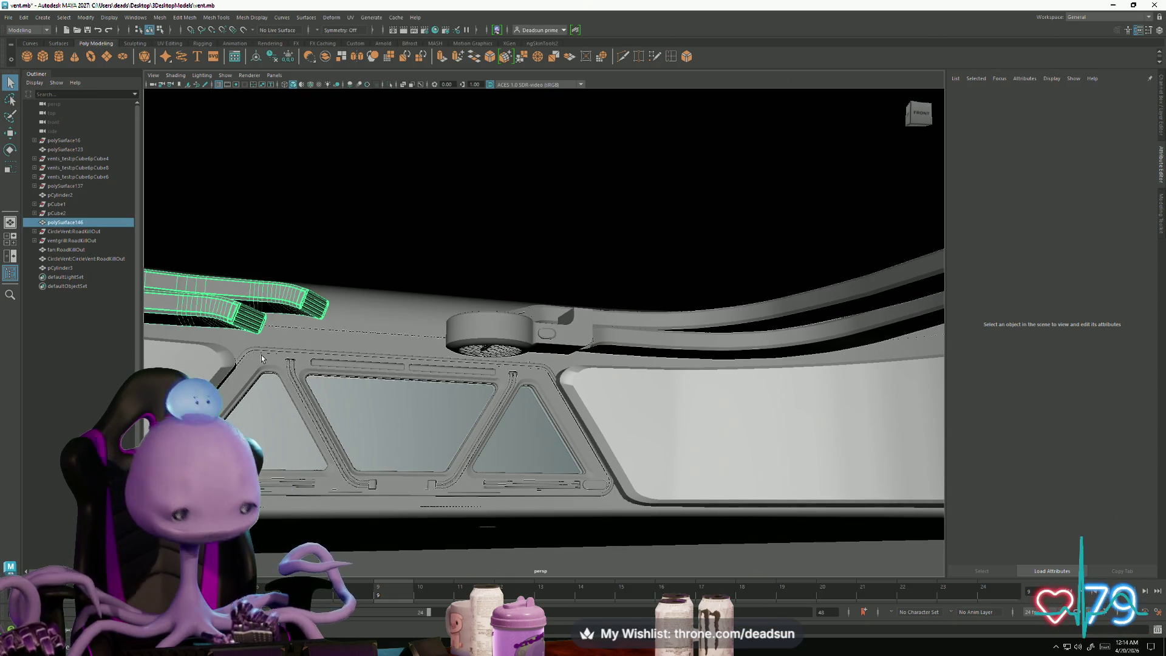
key("f")
mouse_move(274, 374)
left_mouse_down("alt")
mouse_move(419, 478)
mouse_move(628, 505)
mouse_move(593, 443)
mouse_move(484, 412)
mouse_move(521, 474)
mouse_move(455, 464)
left_mouse_up("alt")
scroll(456, 465, "up", 5)
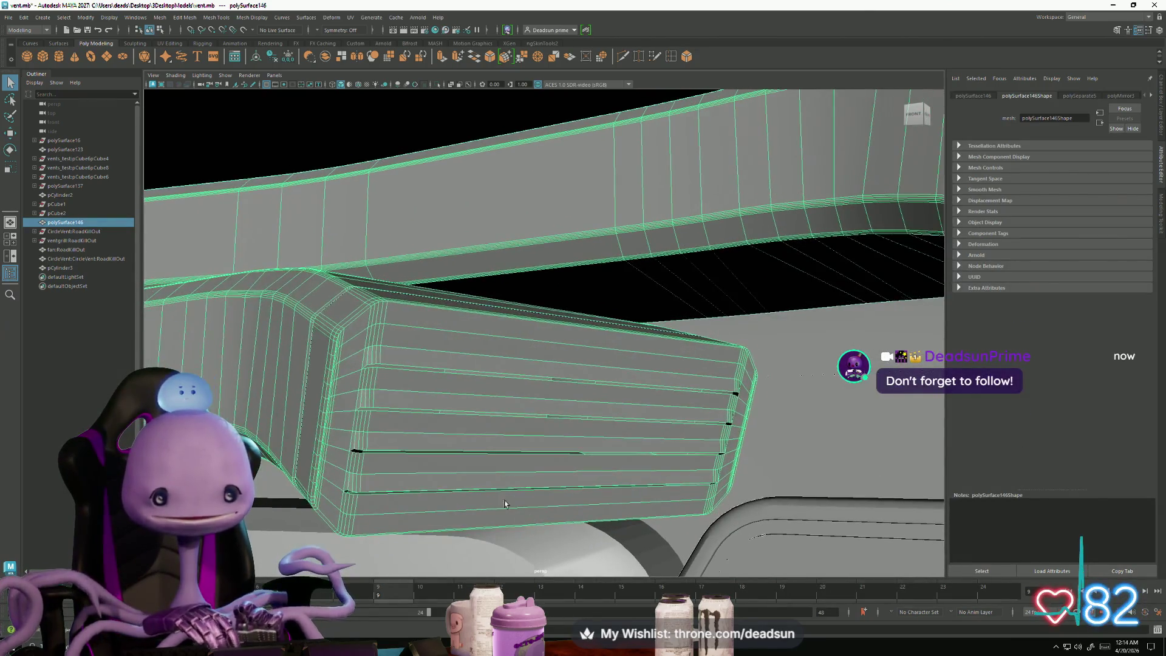
left_click(159, 17)
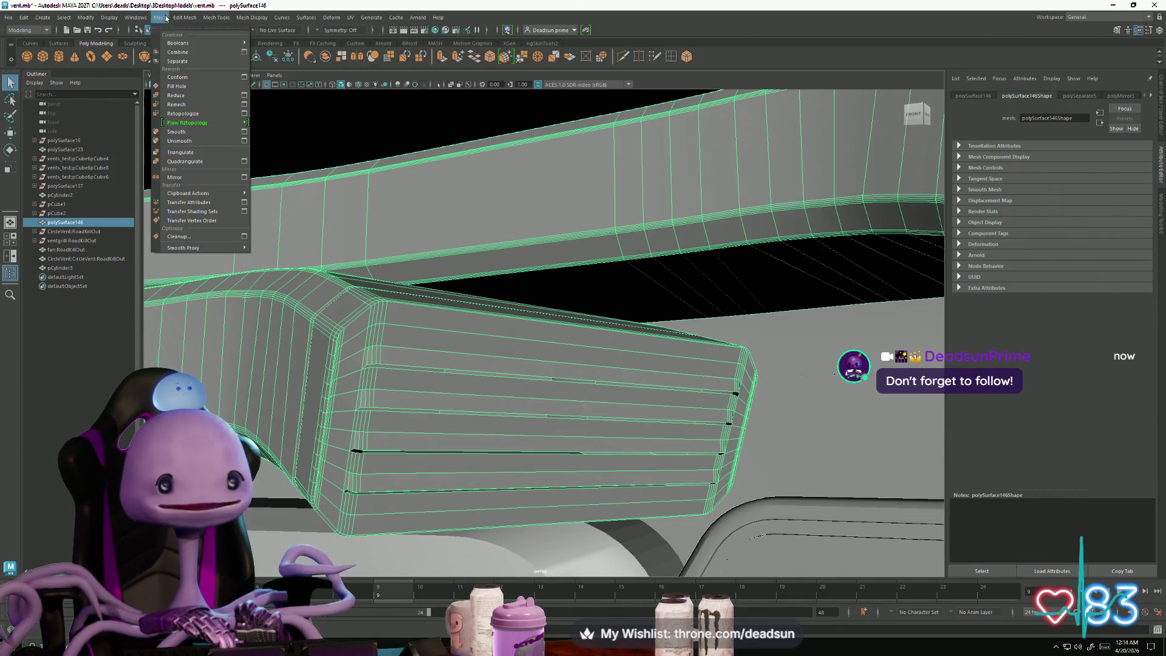
left_click(182, 61)
Step: Delete the lower vent handle and close the vent.mb window
left_click(374, 337)
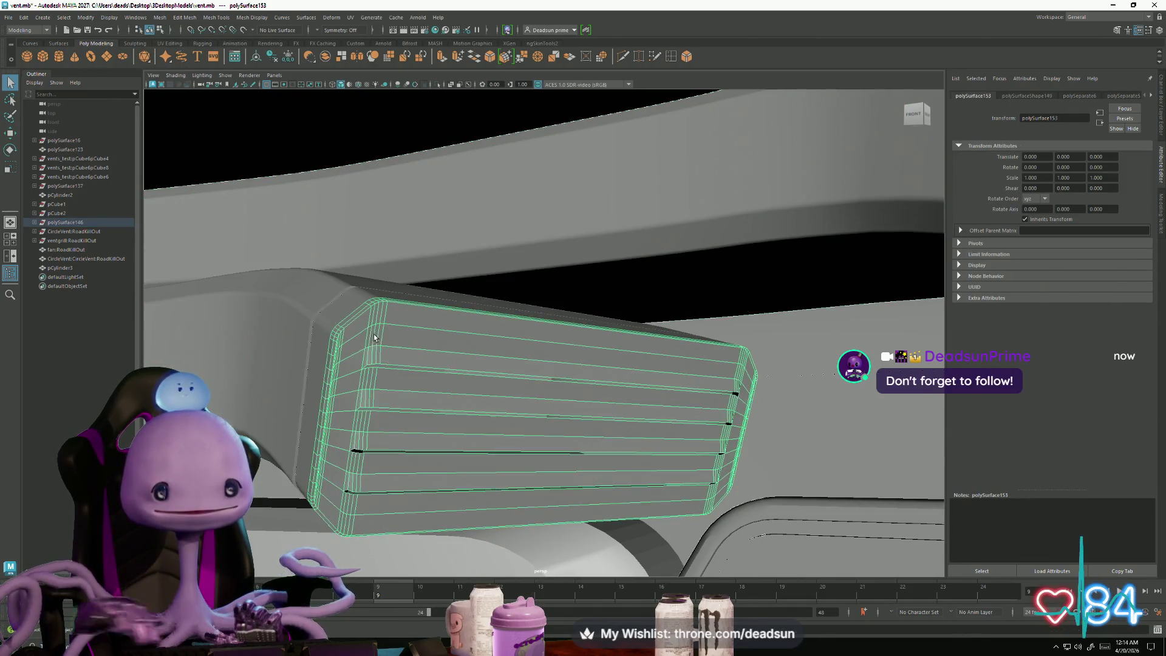
scroll(547, 397, "down", 3)
key("Delete")
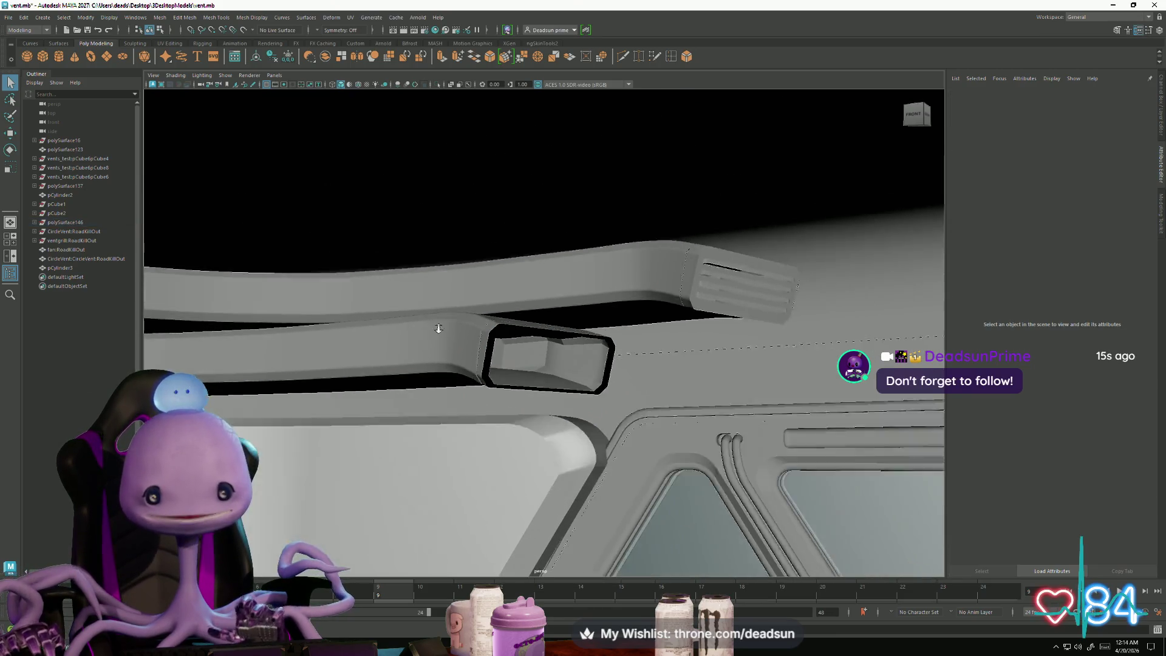
scroll(438, 328, "down", 2)
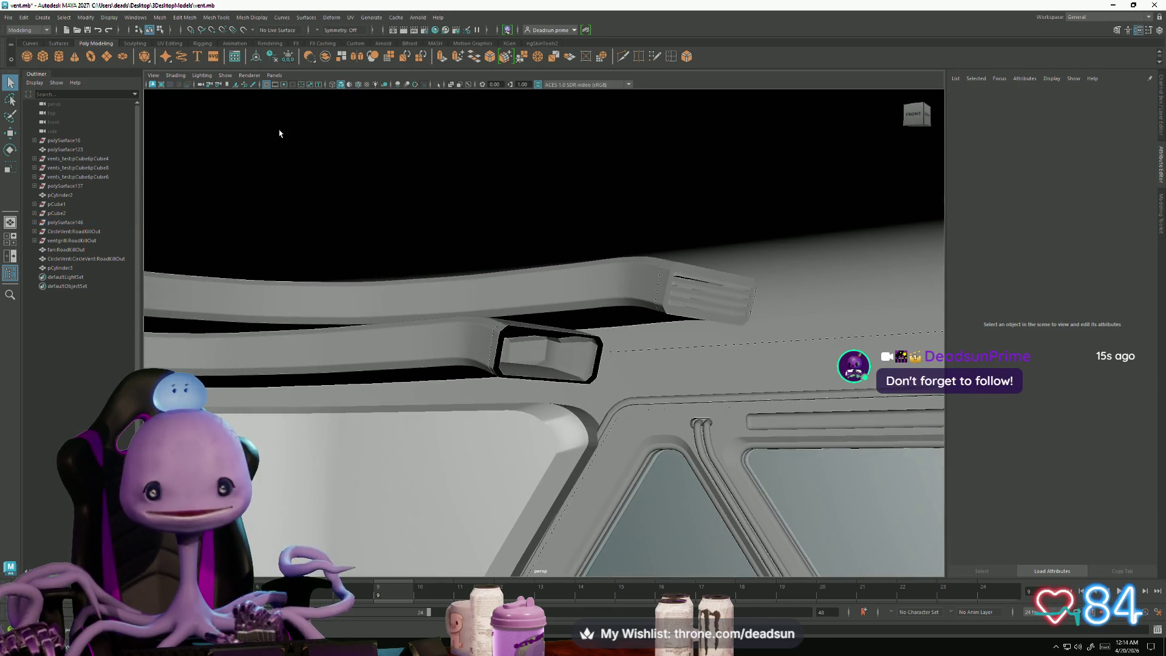
left_click(1156, 4)
Step: Select the pasted vent group, isolate it and frame it
scroll(614, 257, "down", 5)
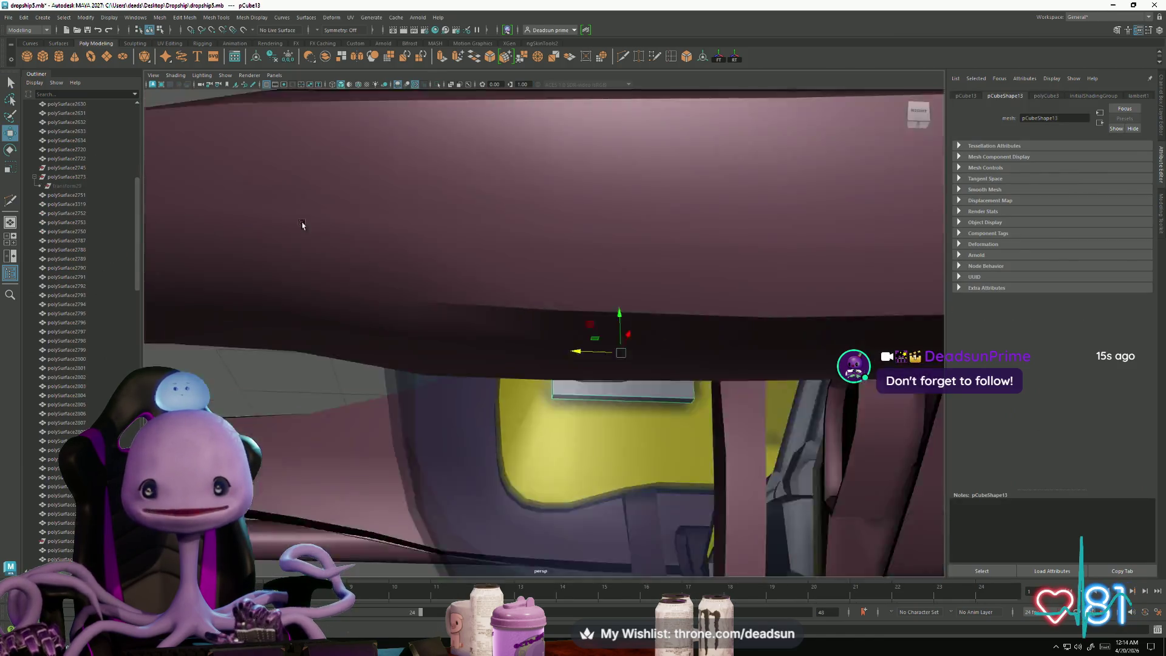
scroll(540, 349, "down", 6)
left_click(403, 379)
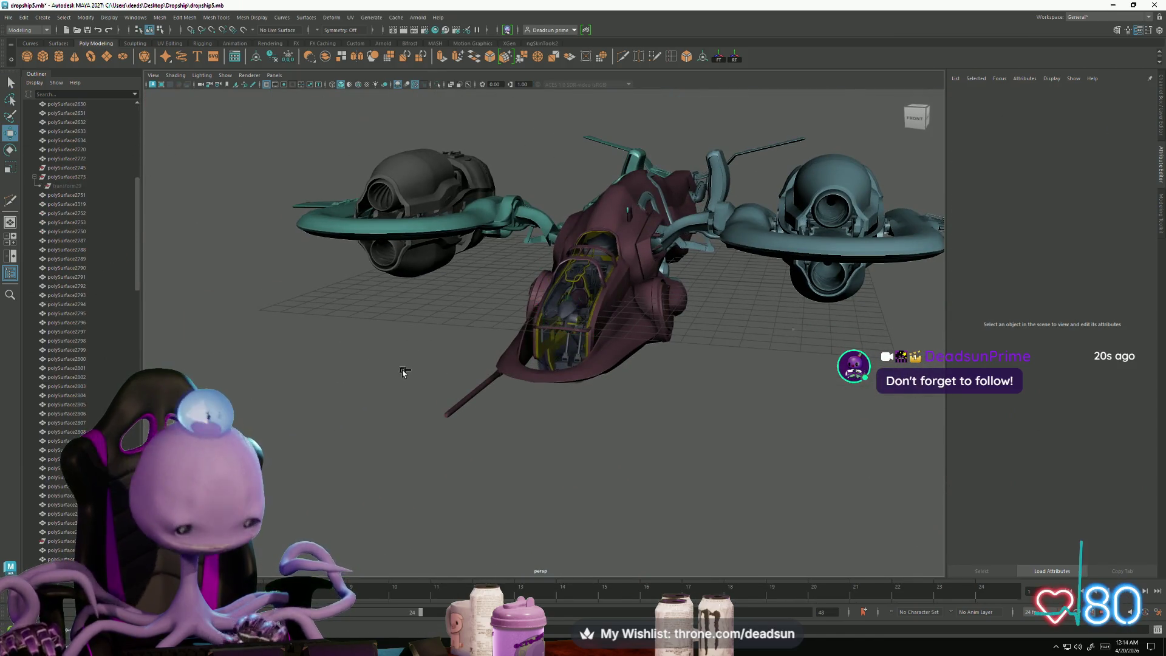
left_click(468, 374)
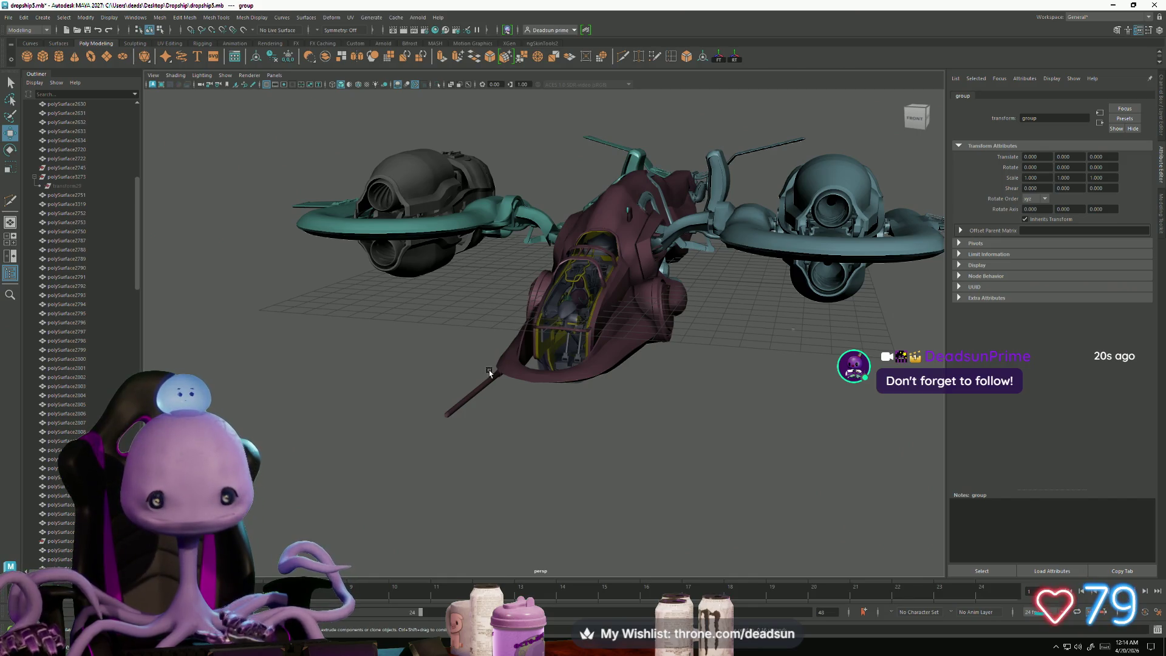
key("ctrl+1")
key("f")
scroll(640, 398, "down", 5)
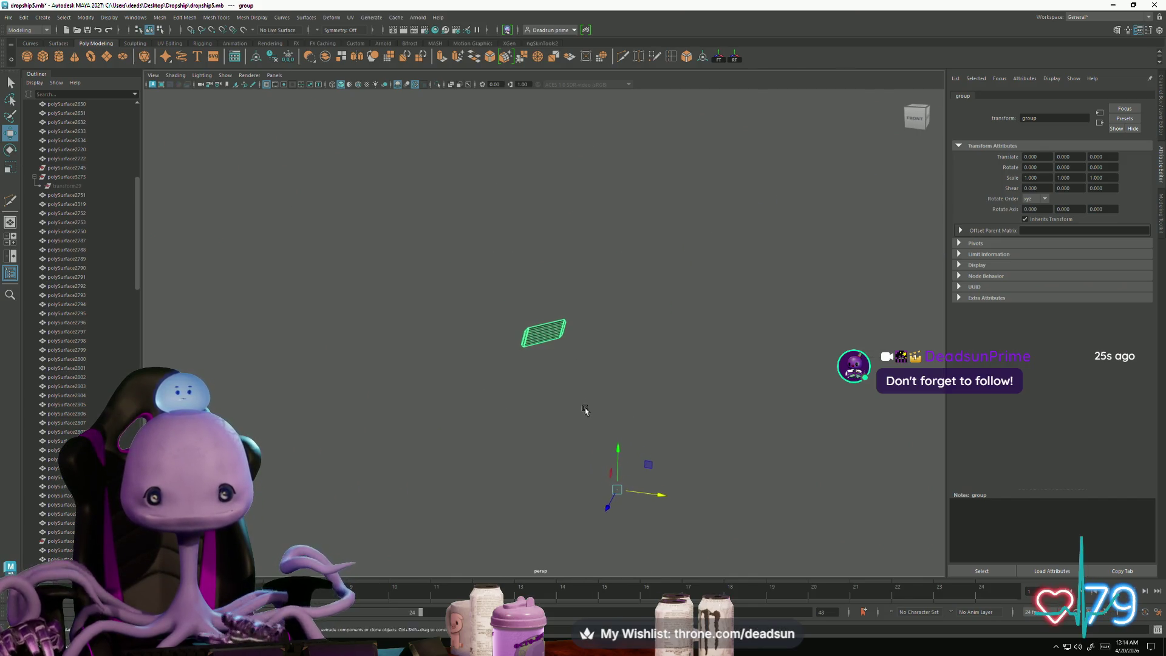
Step: Test scaling and moving the vent group, undoing each change to keep its original scale and position
key("r")
left_click_drag(617, 489, 600, 492)
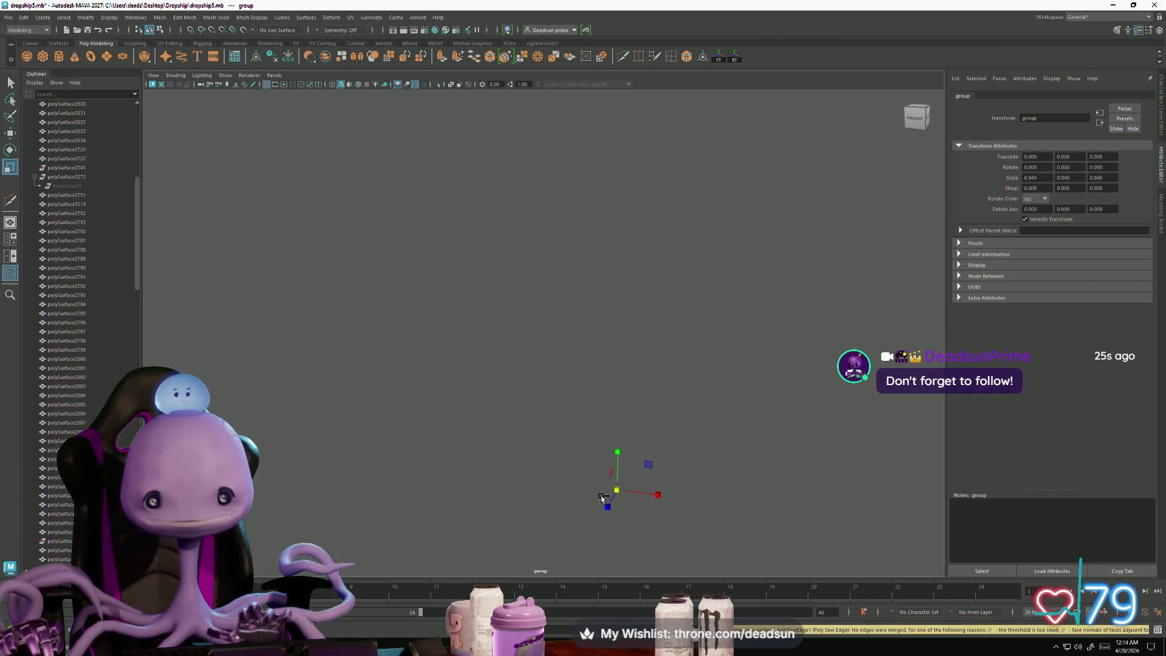
key("ctrl+z")
key("w")
key("e")
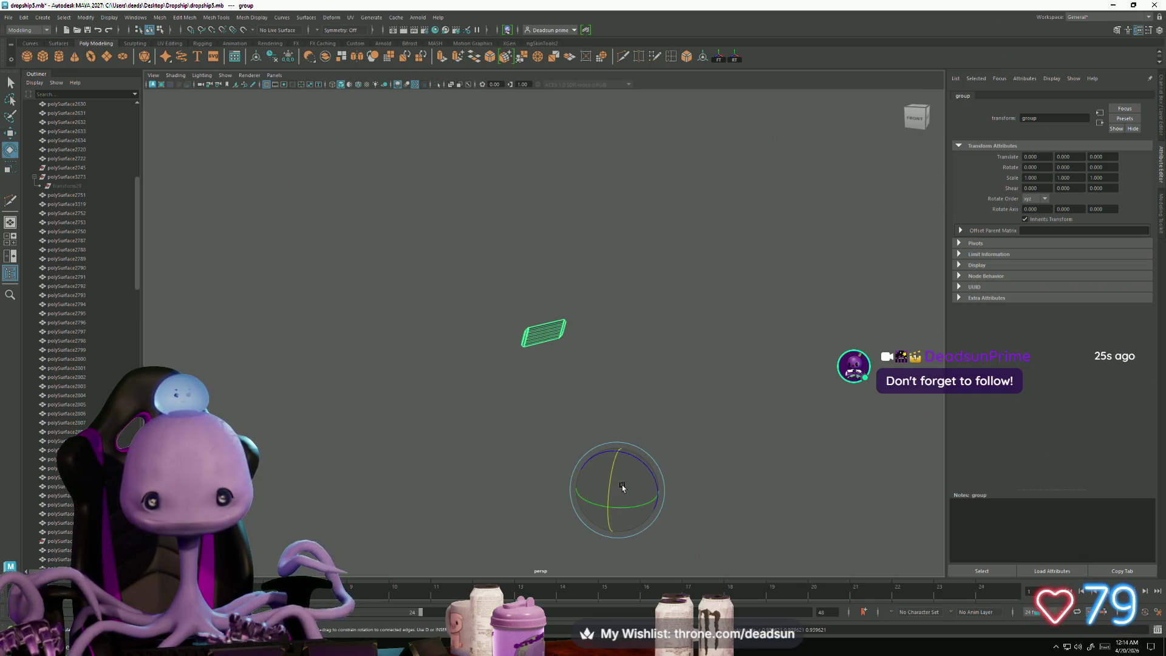
key("r")
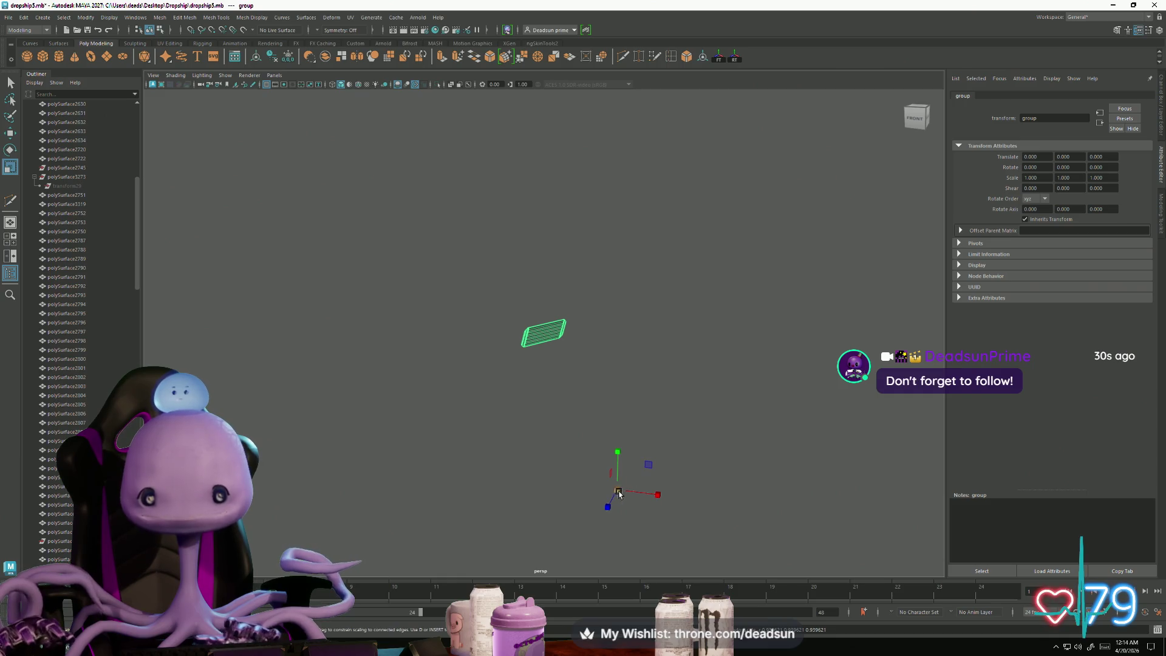
left_click(260, 229)
key("ctrl+z")
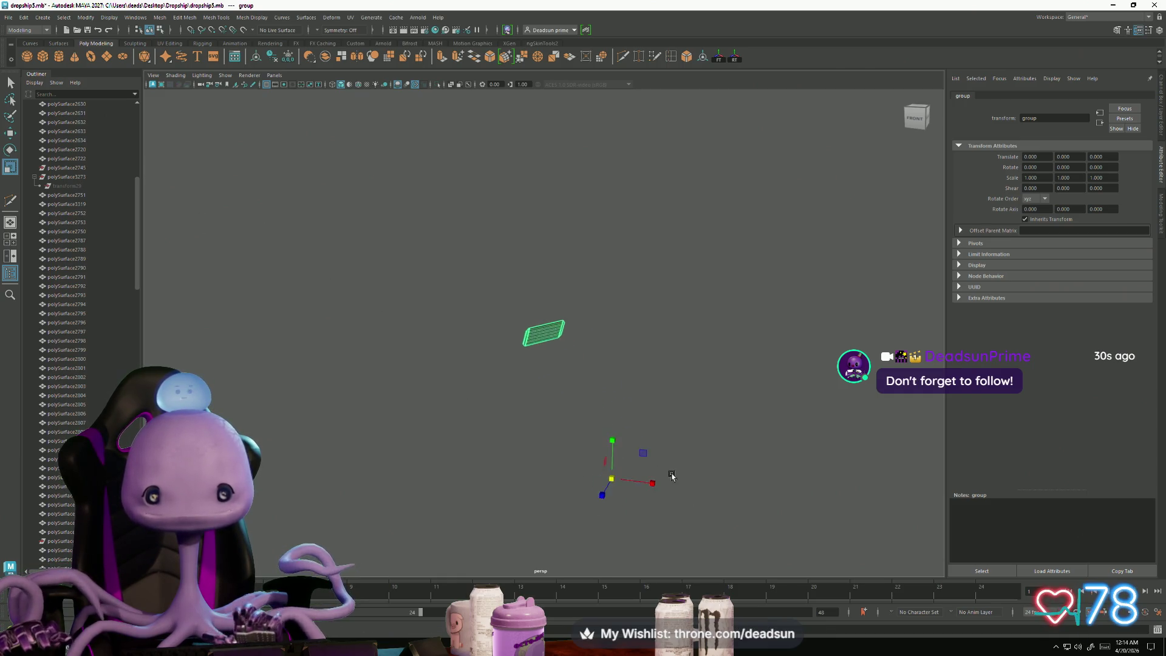
mouse_move(690, 497)
middle_mouse_down("alt")
mouse_move(619, 260)
mouse_move(607, 294)
middle_mouse_up("alt")
key("w")
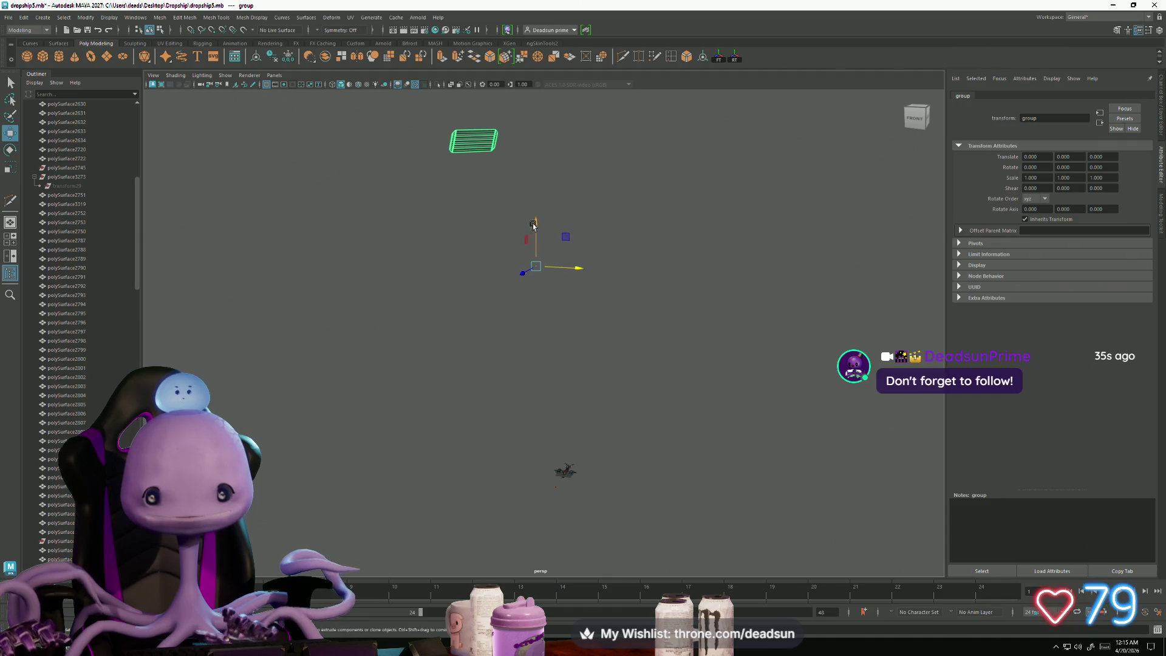
mouse_move(536, 243)
left_mouse_down()
mouse_move(541, 413)
mouse_move(555, 334)
left_mouse_up()
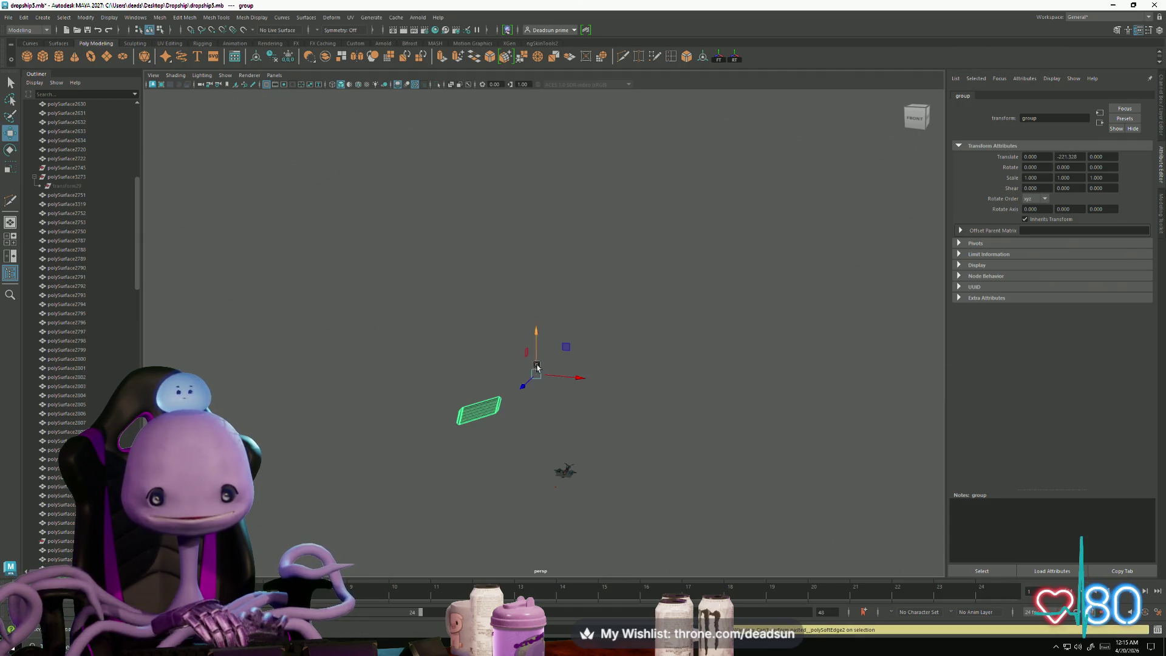
key("ctrl+z")
scroll(79, 304, "down", 15)
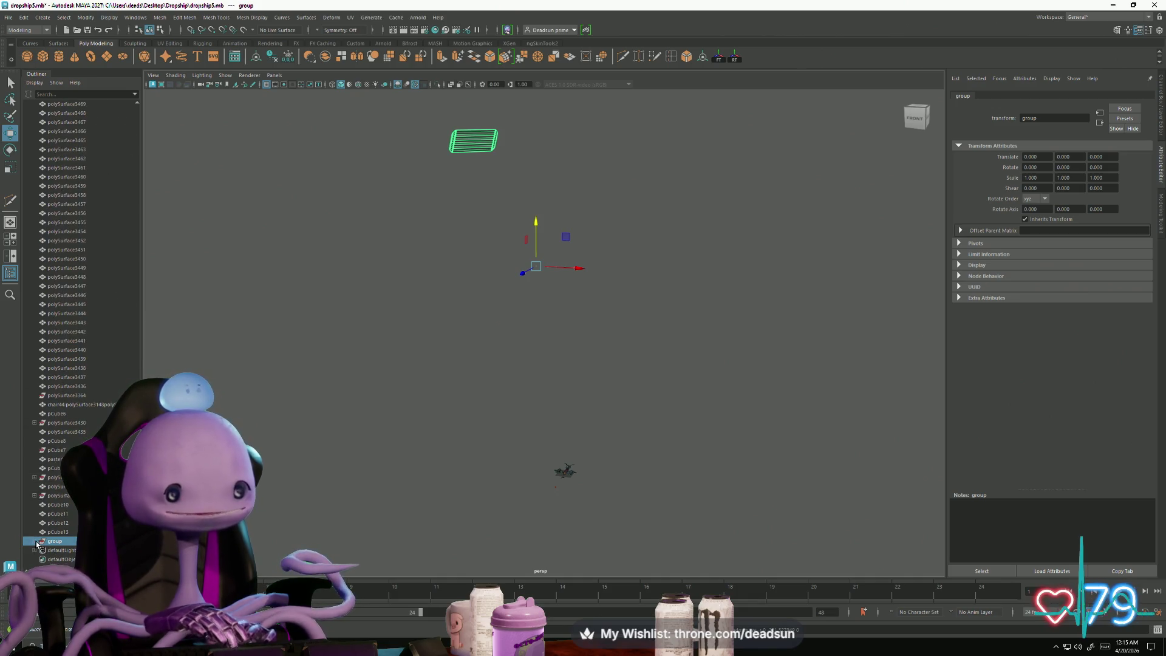
Step: Expand the group in the Outliner to show pasted__polySurface153, then reselect the whole group
left_click(35, 541)
scroll(64, 540, "down", 2)
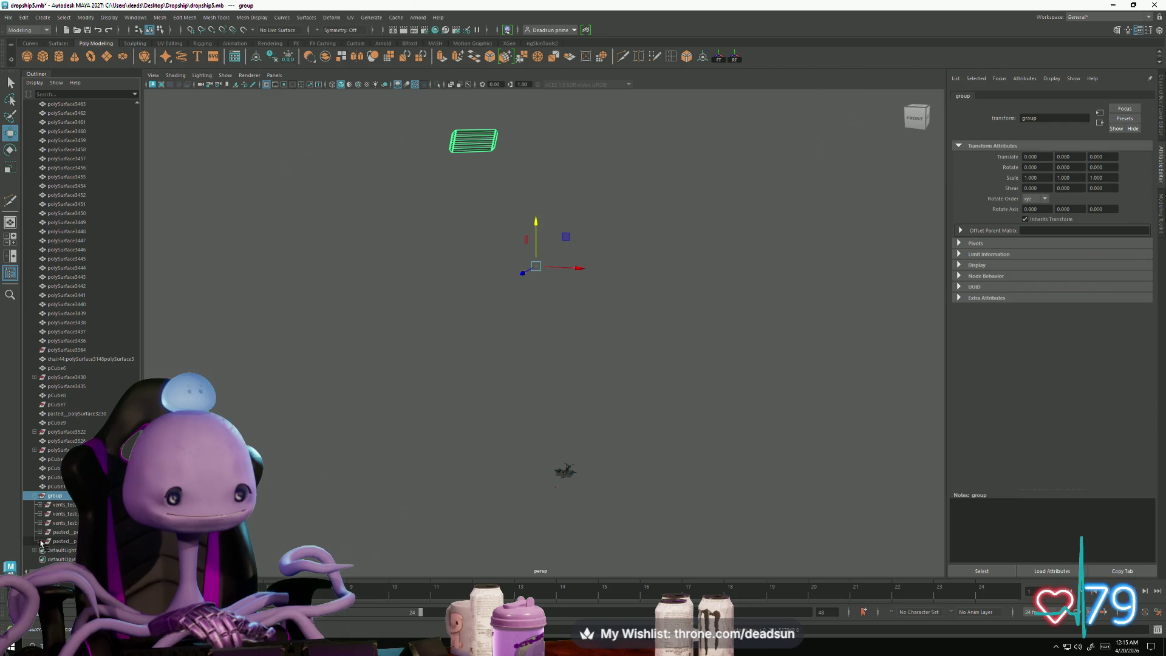
left_click(40, 532)
scroll(41, 534, "down", 2)
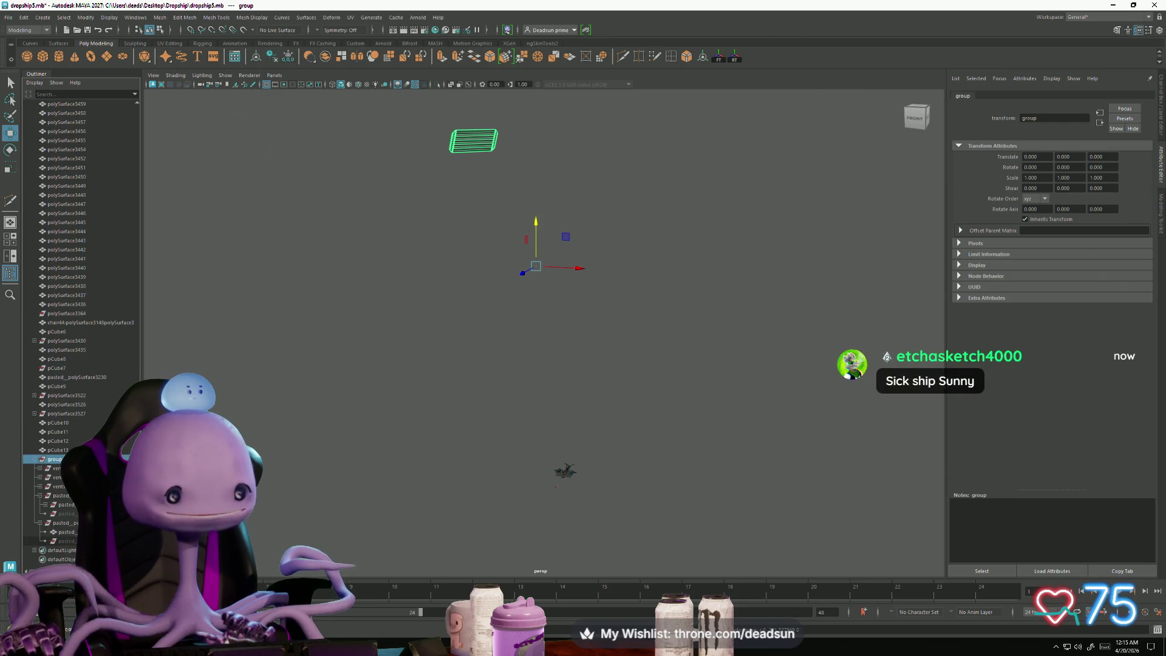
left_click(66, 532)
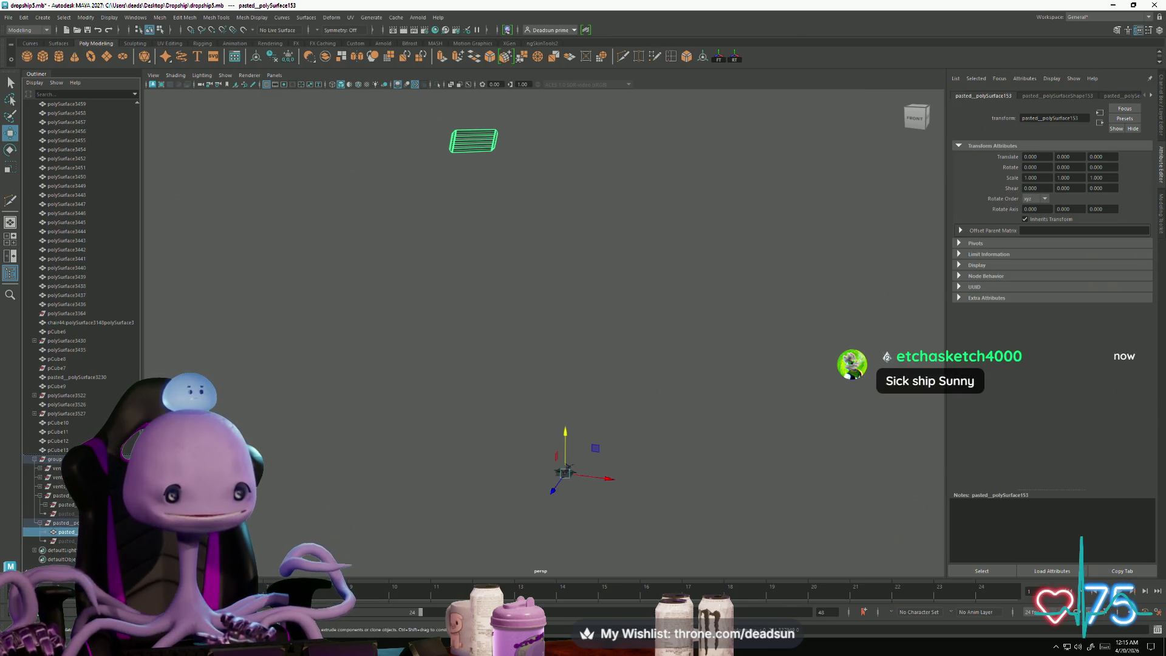
left_click(55, 469)
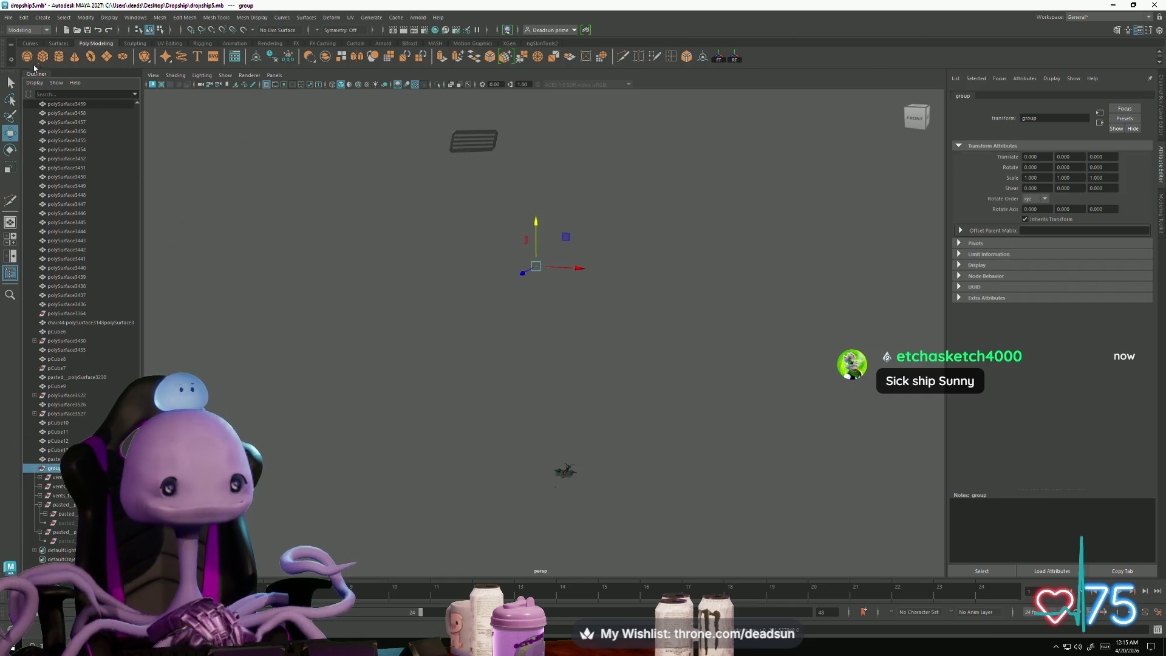
Step: Delete all construction history in the scene via Edit > Delete All by Type > History
left_click(24, 17)
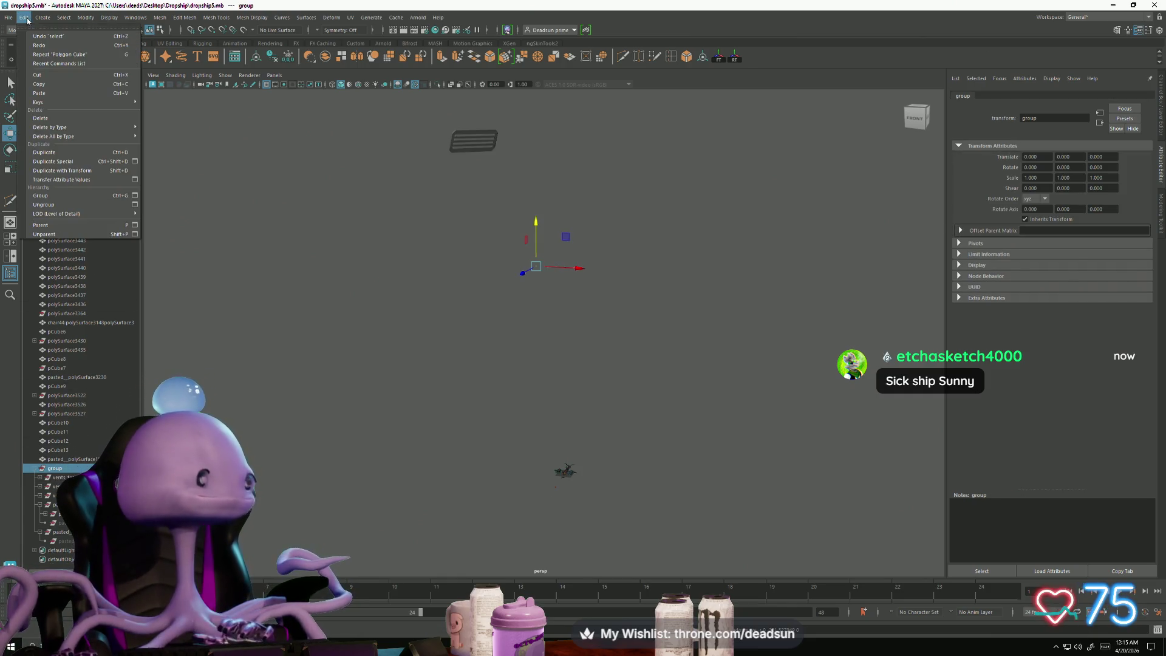
mouse_move(104, 137)
left_click(166, 137)
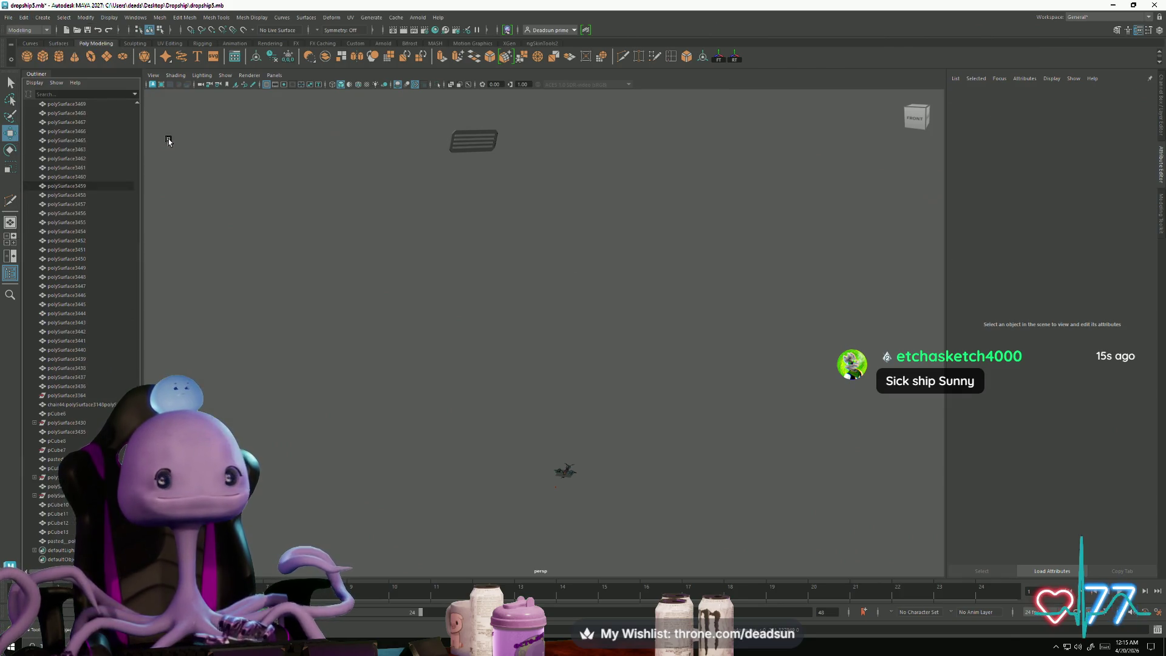
Step: Shrink the slatted vent panel, lower it, and center its pivot
left_click(461, 142)
key("e")
key("r")
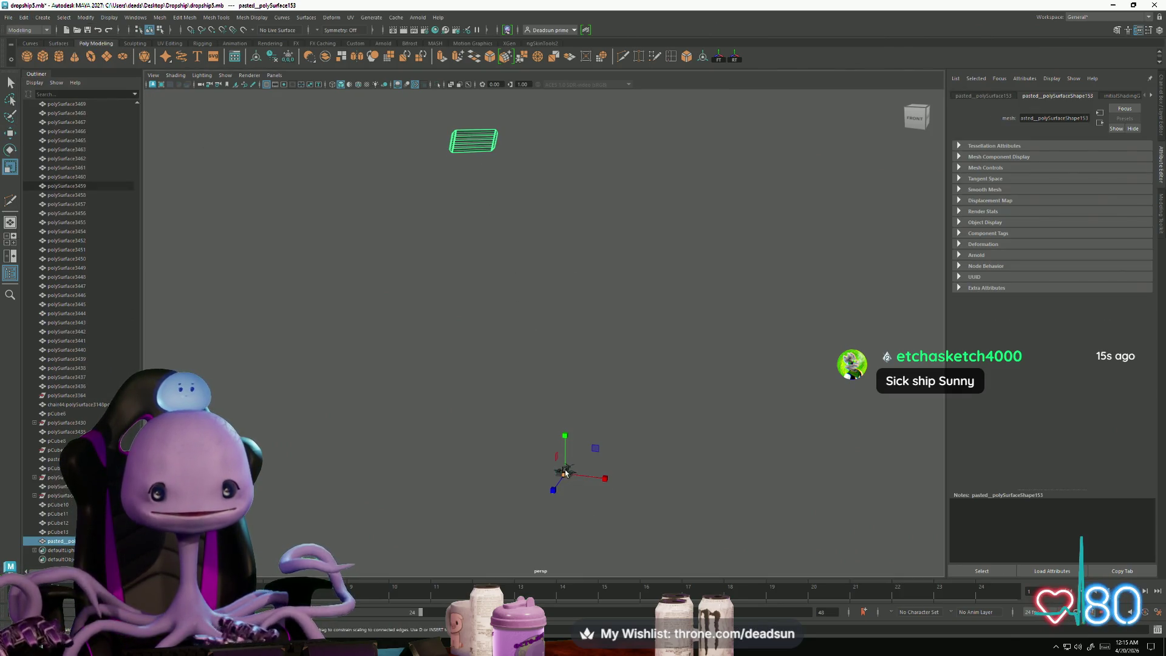
left_click_drag(565, 472, 1, 499)
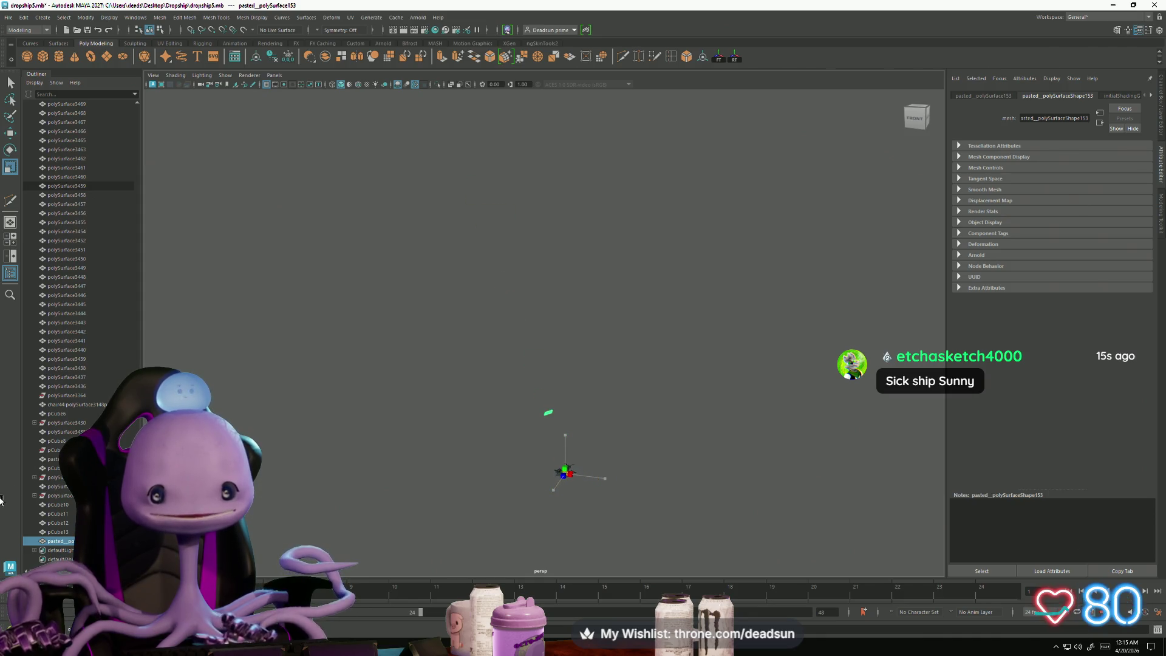
key("w")
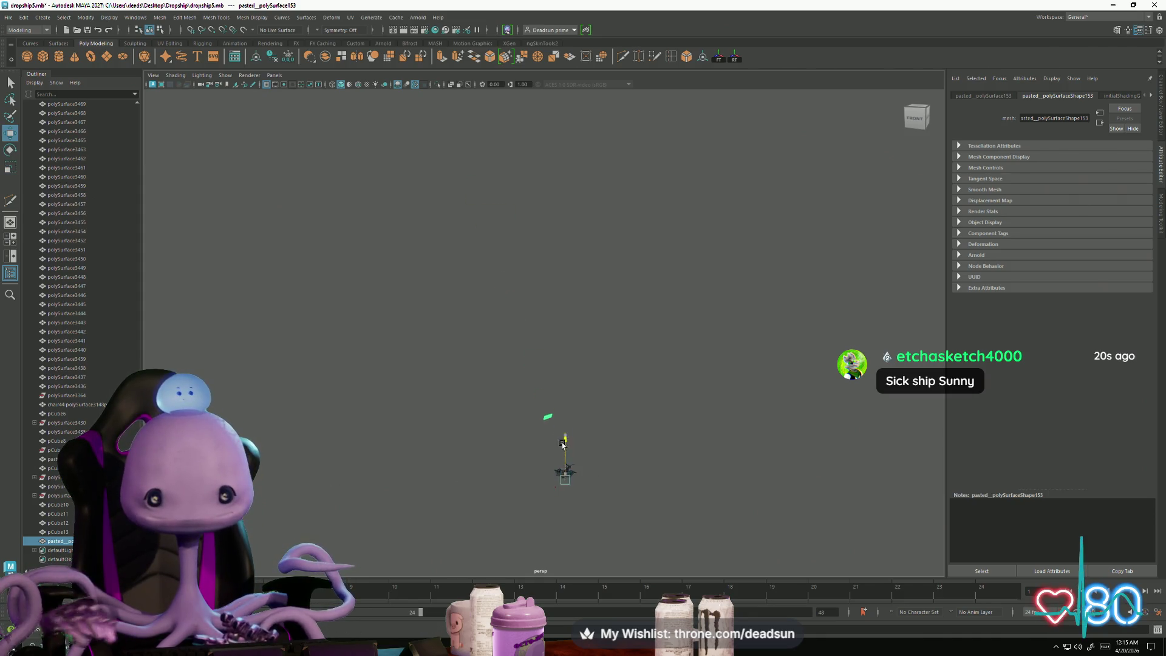
left_click_drag(565, 443, 557, 494)
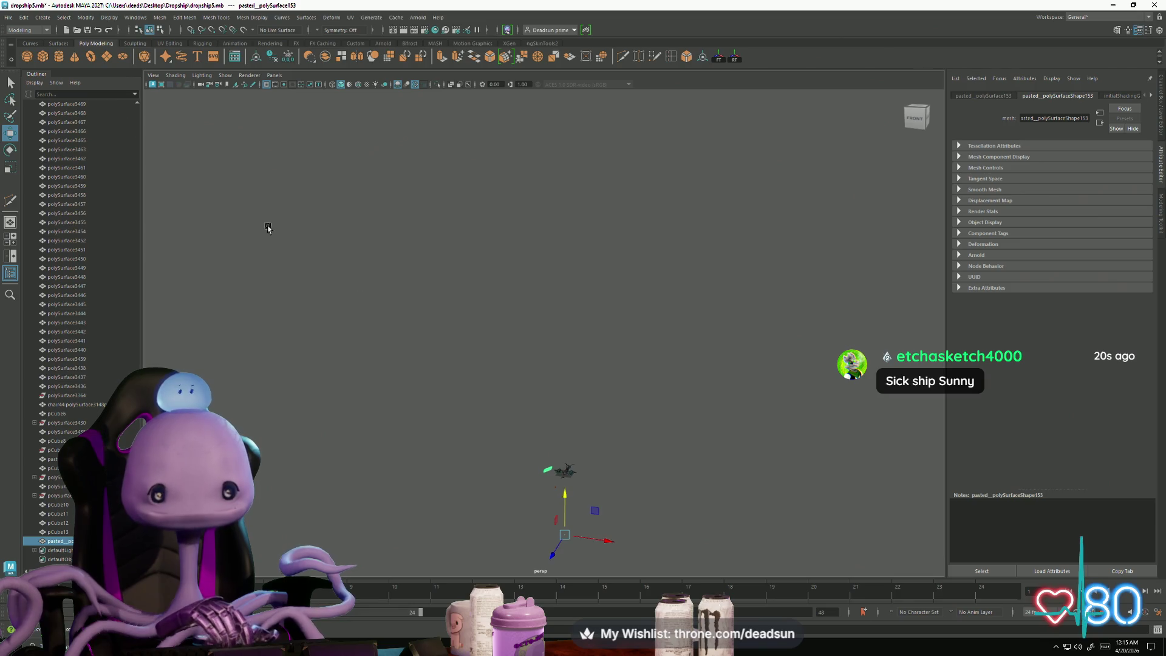
left_click(704, 61)
Step: Move the vent panel over to the dropship
key("f")
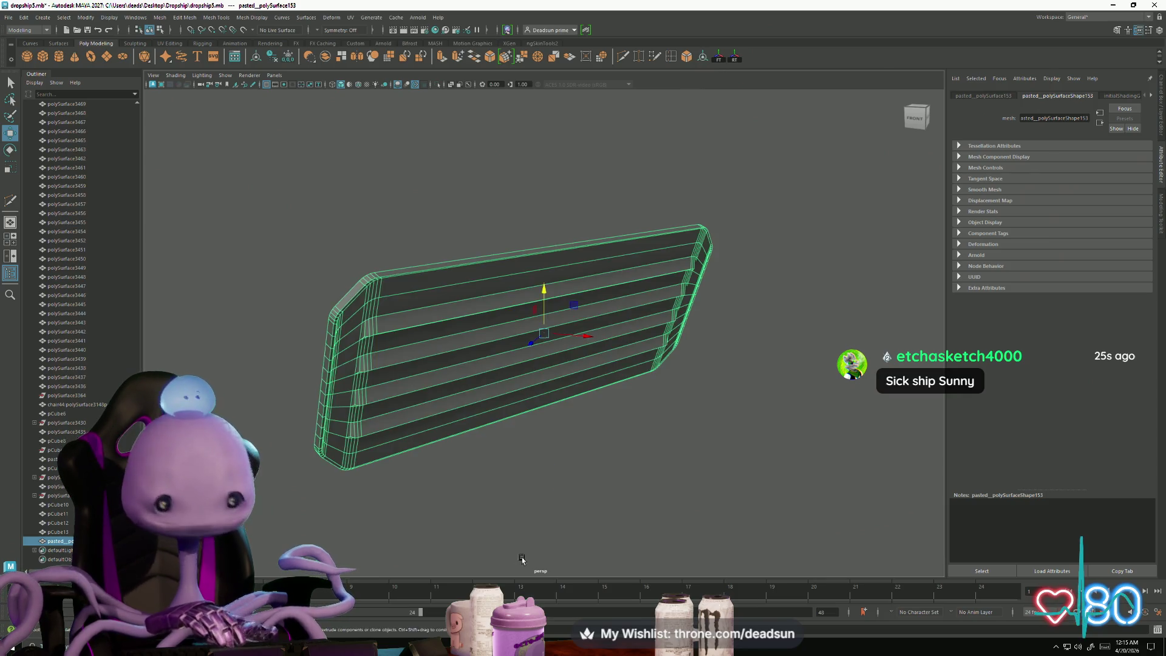
right_click_drag(528, 501, 261, 403, "alt")
mouse_move(260, 404)
left_mouse_down("alt")
mouse_move(562, 403)
mouse_move(607, 450)
mouse_move(533, 476)
mouse_move(552, 471)
mouse_move(499, 410)
mouse_move(686, 400)
left_mouse_up("alt")
mouse_move(637, 365)
left_mouse_down()
mouse_move(637, 304)
mouse_move(686, 394)
left_mouse_up()
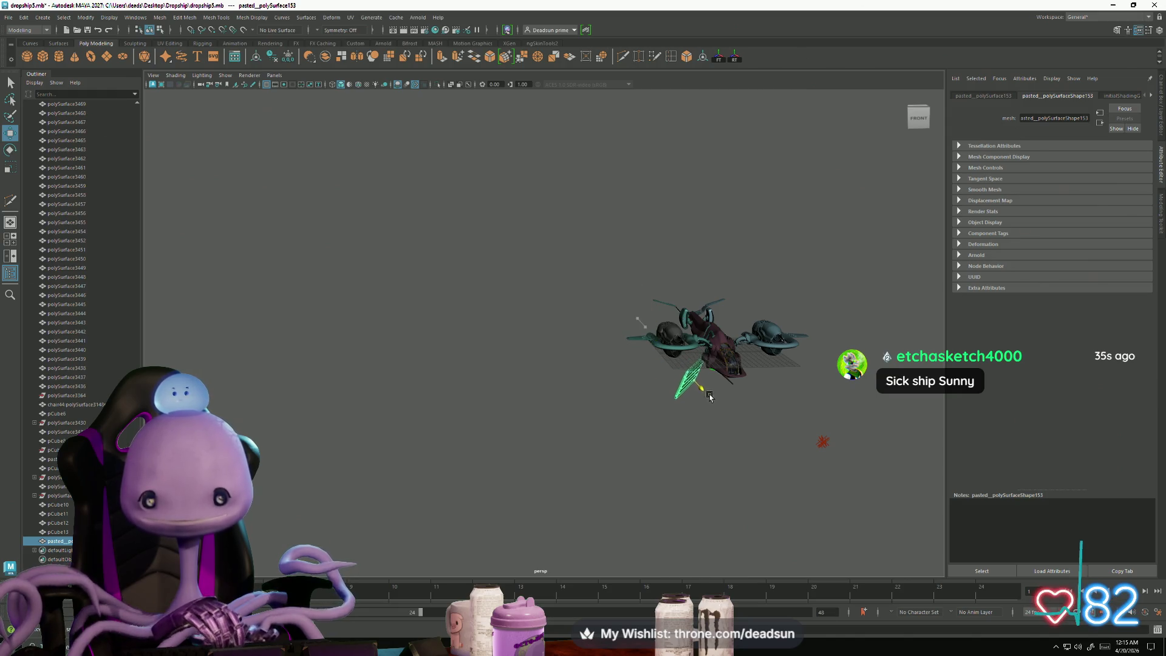
Step: Rotate the vent panel to near-vertical
key("e")
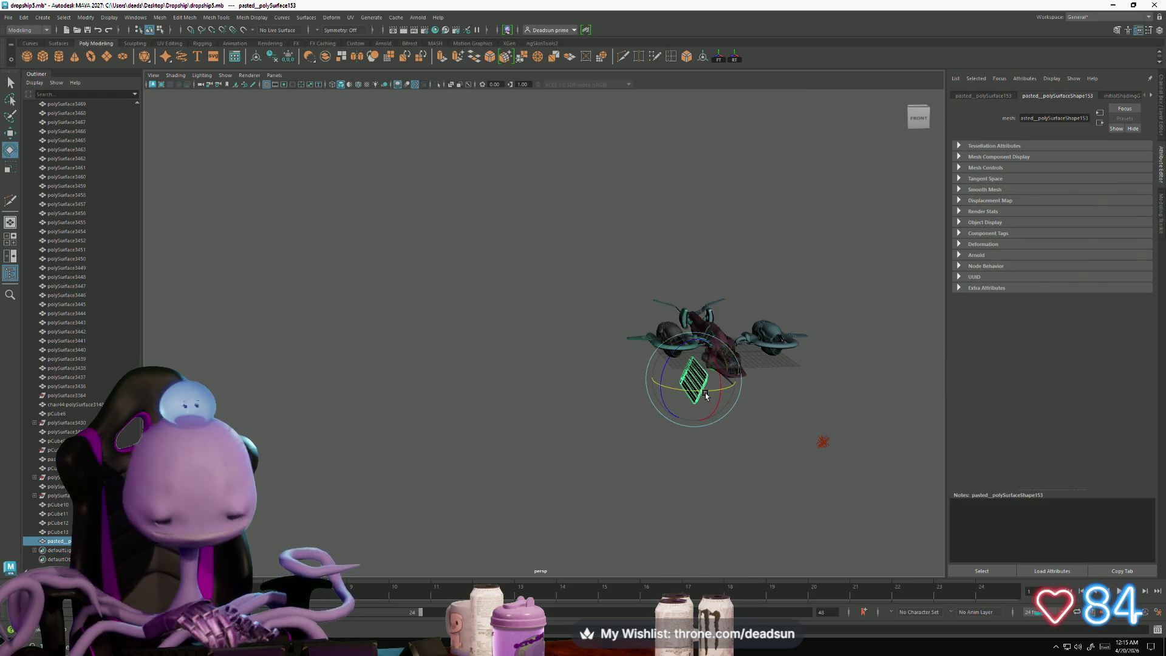
key("f")
scroll(294, 317, "down", 5)
scroll(294, 318, "up", 5)
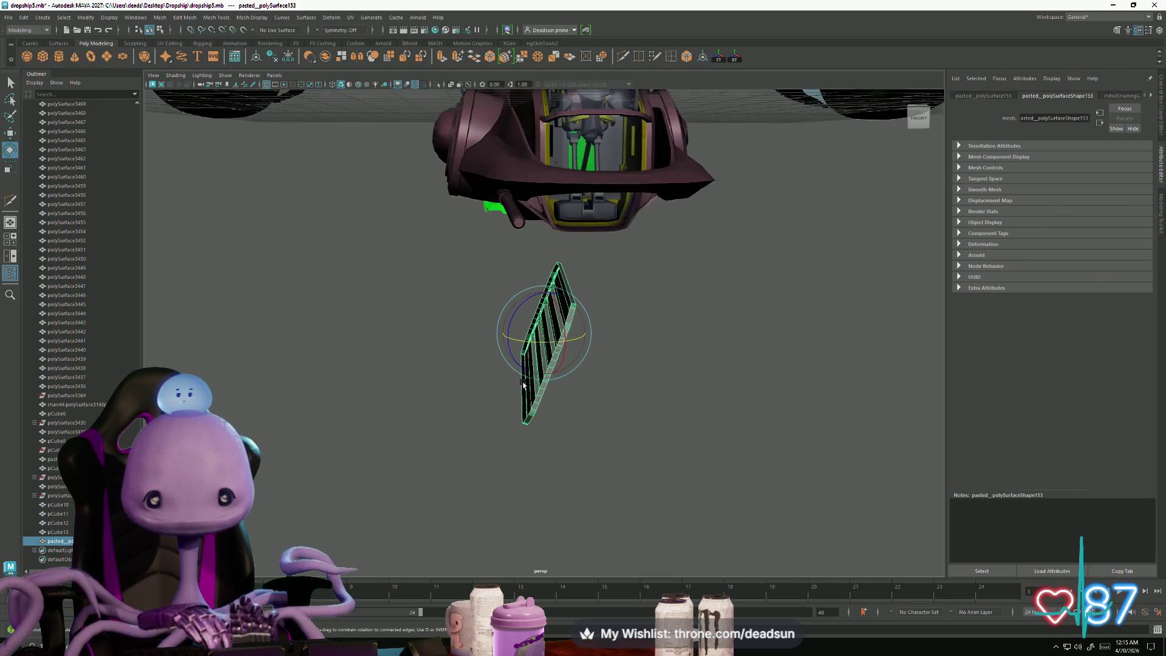
mouse_move(529, 322)
left_mouse_down()
mouse_move(526, 297)
mouse_move(508, 304)
mouse_move(502, 317)
mouse_move(617, 430)
mouse_move(573, 424)
mouse_move(609, 431)
mouse_move(456, 361)
left_mouse_up()
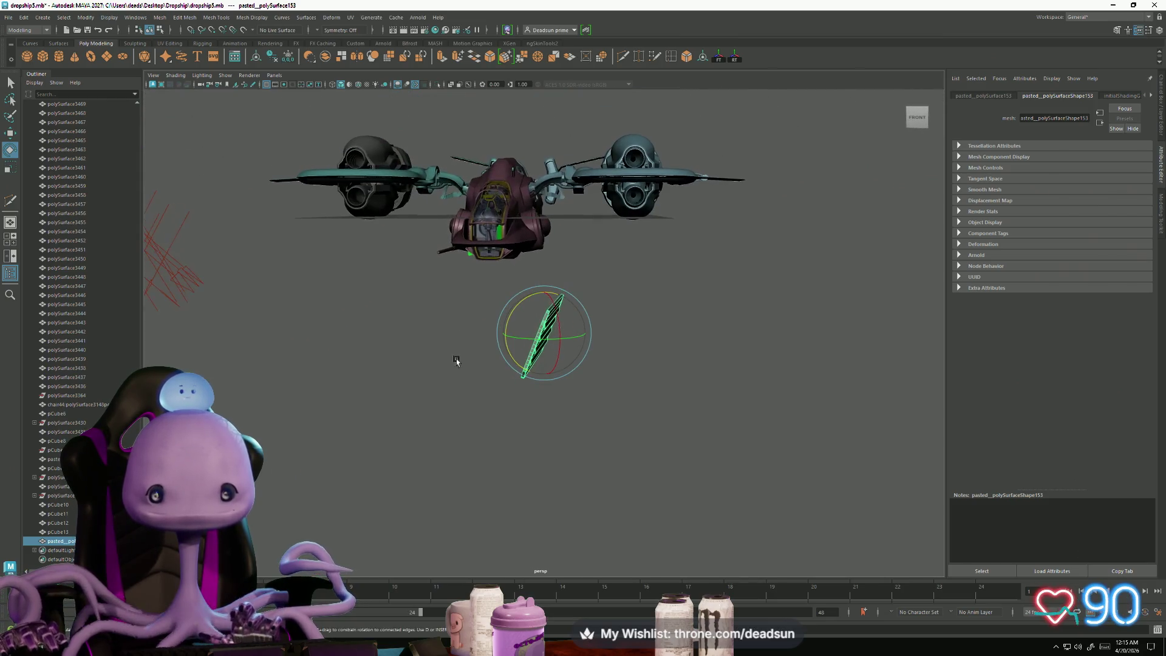
left_click(719, 59)
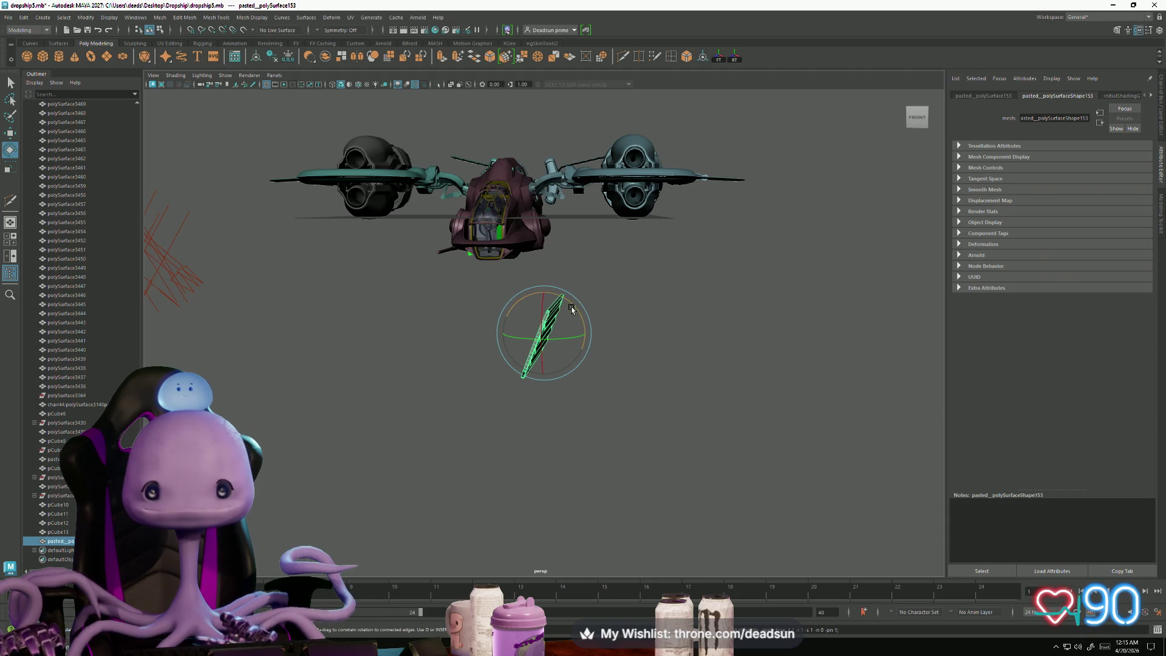
mouse_move(571, 310)
left_mouse_down()
mouse_move(550, 332)
mouse_move(497, 350)
left_mouse_up()
Step: Raise the vent panel up into the ship's hull by the cockpit
key("r")
key("w")
mouse_move(631, 335)
left_mouse_down("alt")
mouse_move(333, 346)
mouse_move(286, 365)
left_mouse_up("alt")
middle_click_drag(286, 365, 426, 346, "alt")
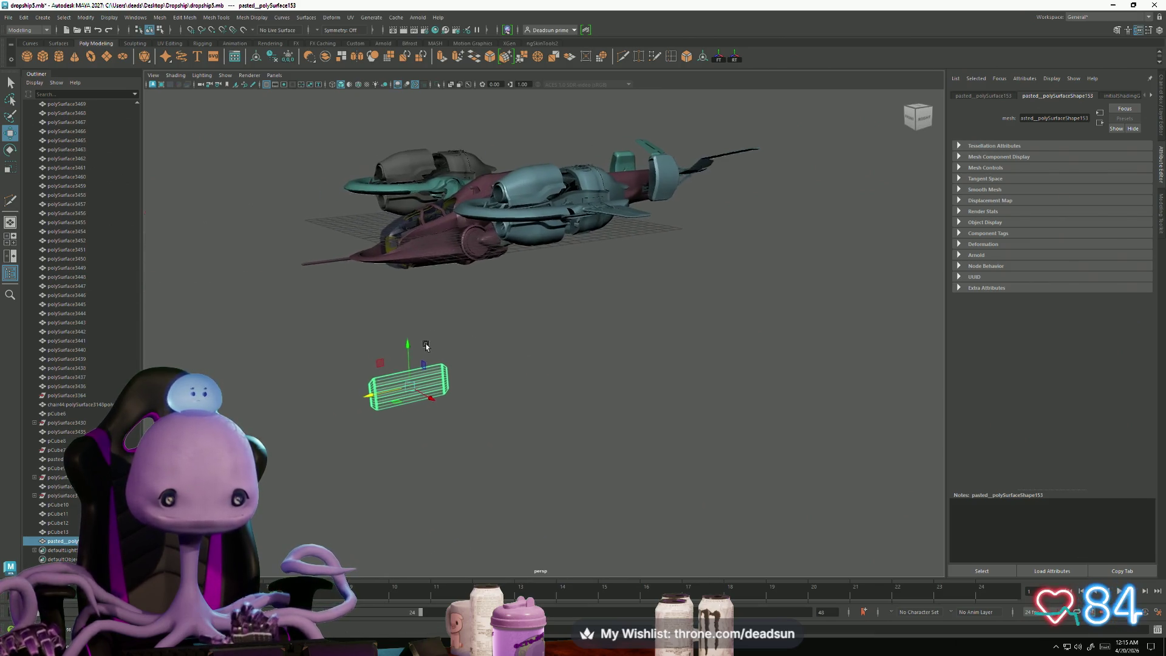
left_click_drag(409, 341, 407, 200)
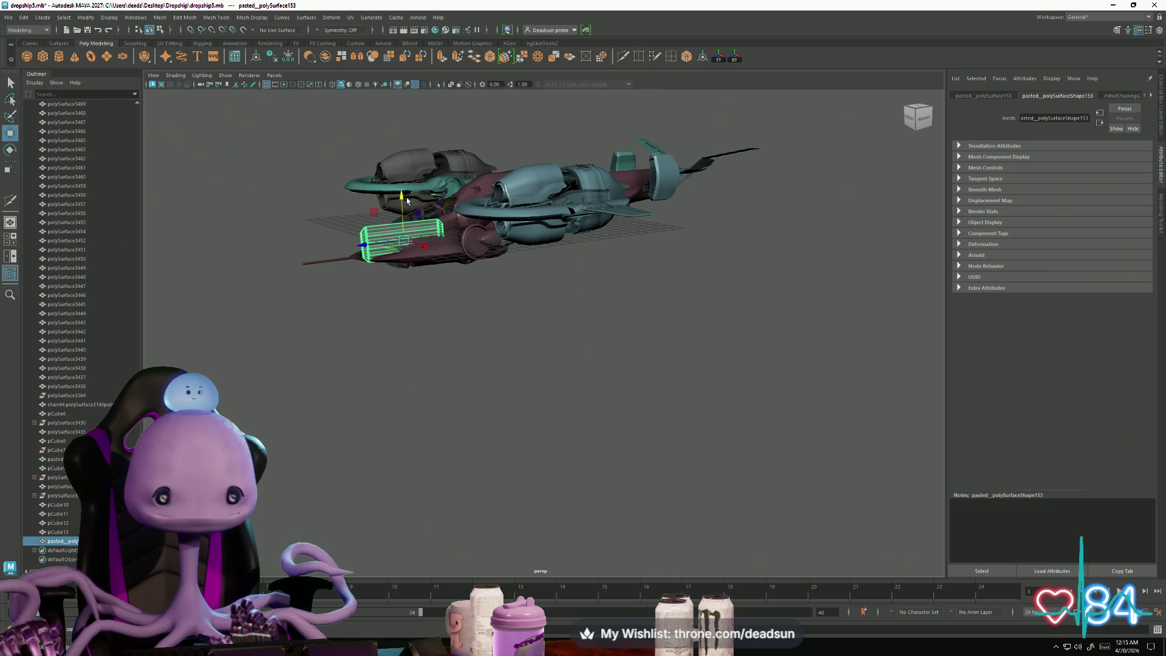
key("f")
mouse_move(349, 305)
left_mouse_down("alt")
mouse_move(571, 311)
mouse_move(466, 336)
left_mouse_up("alt")
key("e")
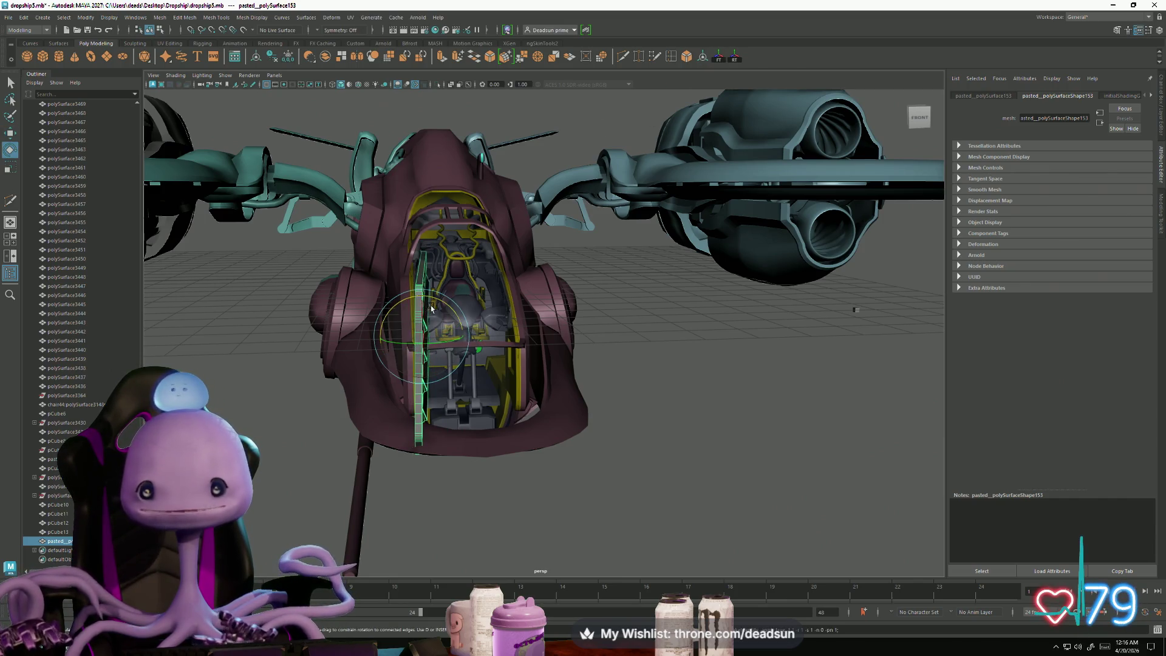
Step: Stand the vent panel more upright and scale it down much smaller
left_click_drag(400, 339, 433, 394)
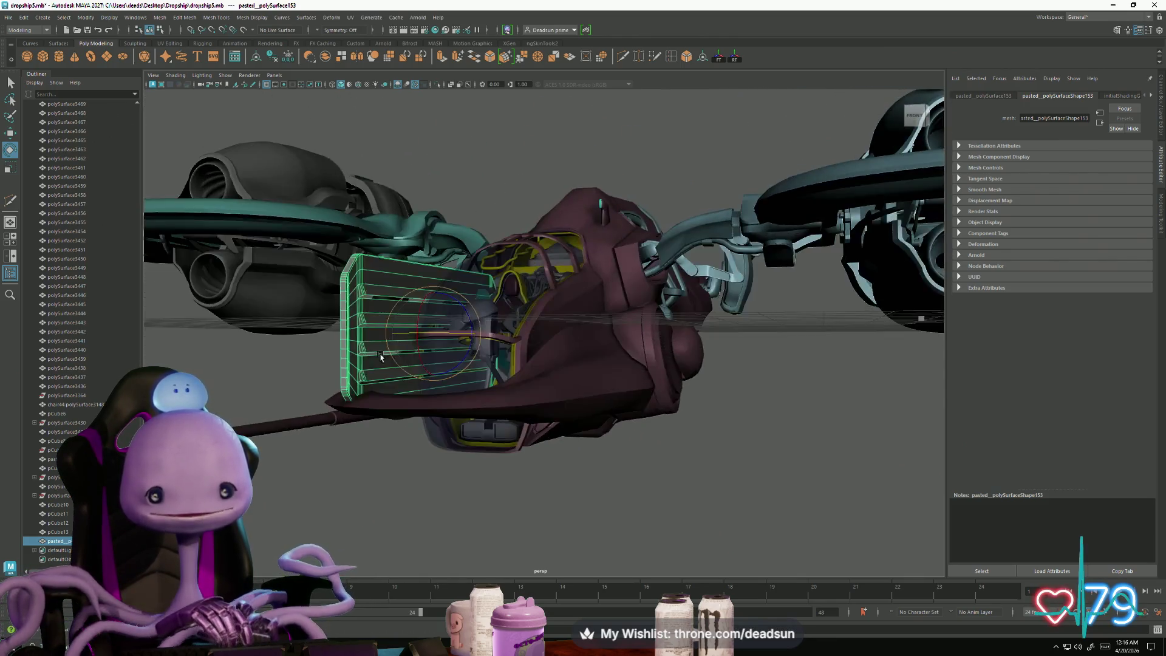
scroll(434, 393, "up", 5)
key("r")
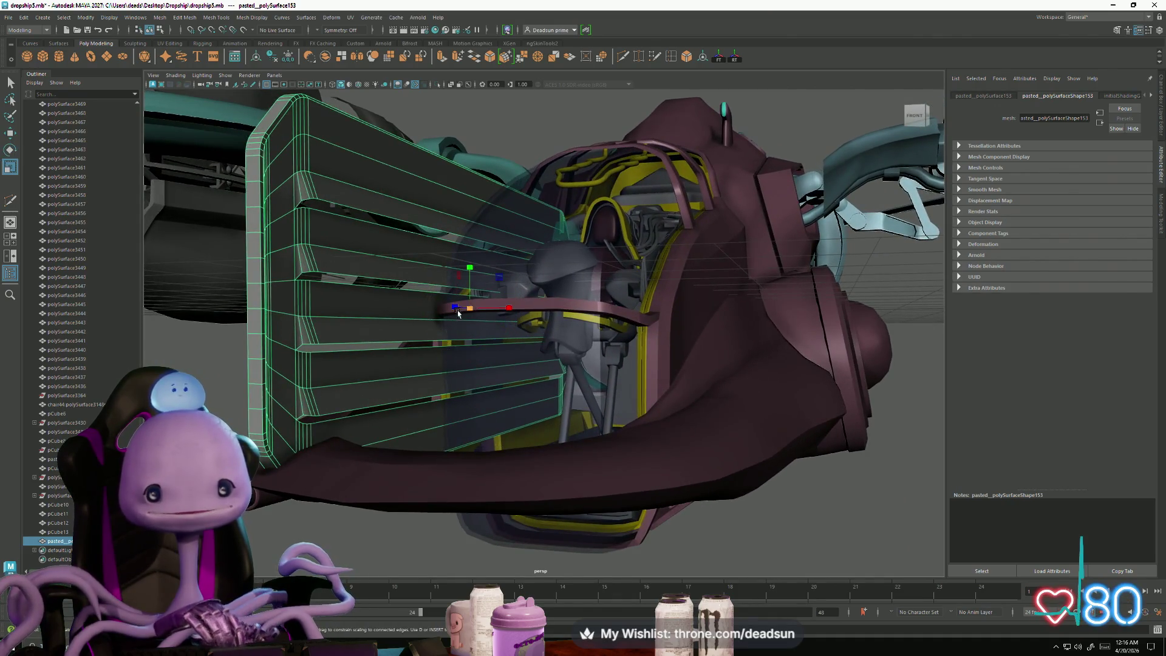
left_click_drag(472, 307, 177, 314)
right_click_drag(176, 314, 914, 519, "alt")
scroll(914, 519, "up", 10)
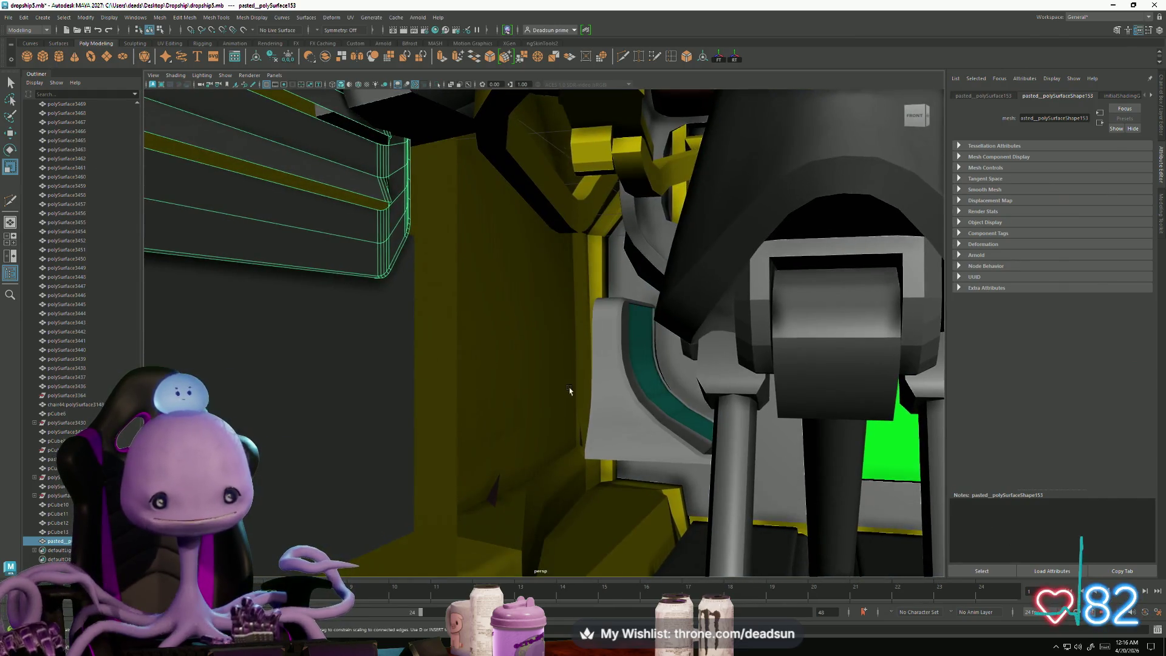
Step: Reselect the vent panel and frame it, looking into the cockpit from above
left_click(499, 432)
scroll(500, 431, "down", 10)
mouse_move(500, 431)
left_mouse_down("alt")
mouse_move(437, 401)
mouse_move(346, 390)
left_mouse_up("alt")
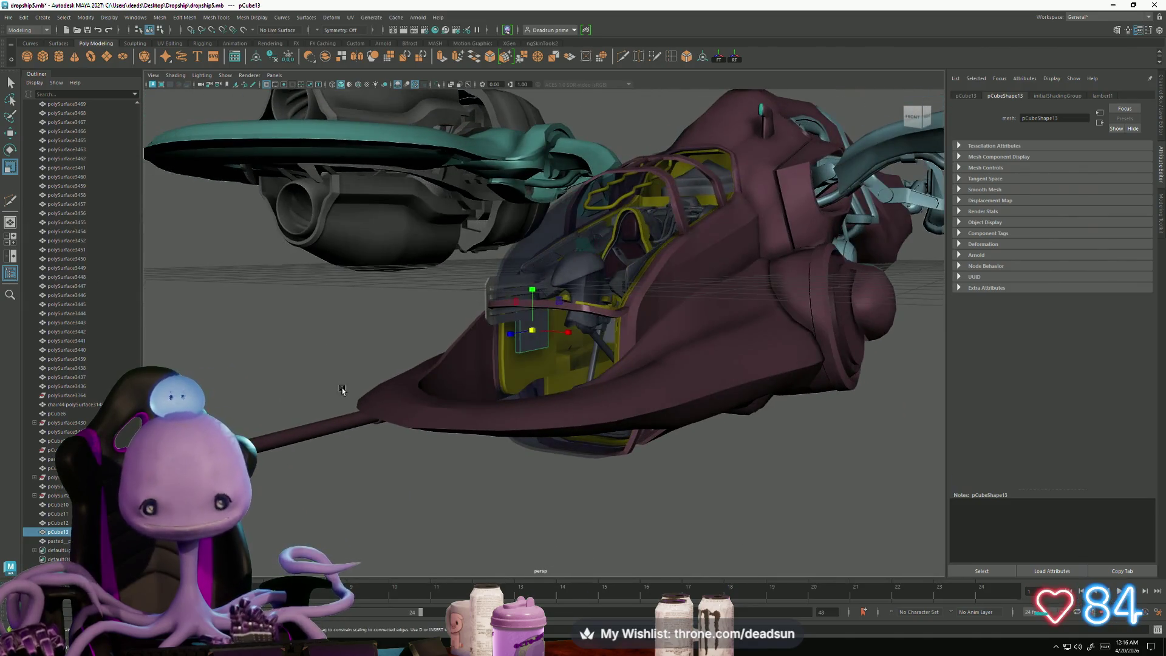
left_click(346, 390)
left_click(483, 295)
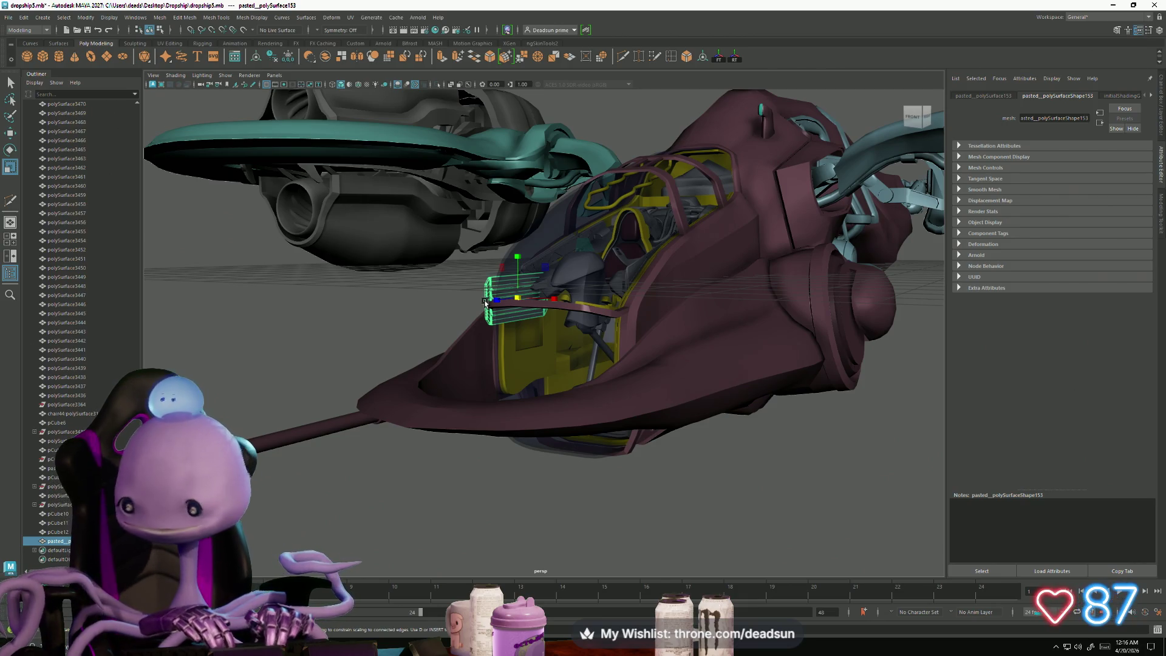
key("f")
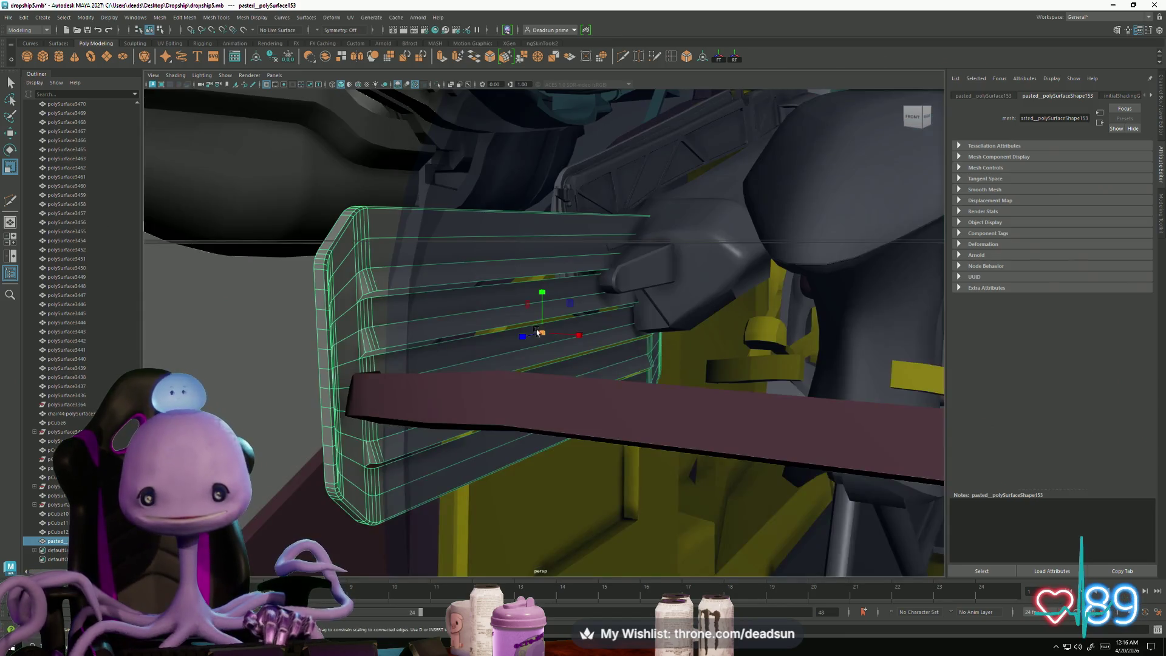
mouse_move(510, 260)
left_mouse_down("alt")
mouse_move(424, 346)
mouse_move(342, 330)
mouse_move(533, 334)
mouse_move(547, 310)
mouse_move(546, 388)
mouse_move(529, 411)
mouse_move(564, 405)
mouse_move(477, 398)
mouse_move(504, 389)
left_mouse_up("alt")
Step: Tilt the vent panel slightly and shift it onto the yellow cockpit side wall
key("w")
key("f")
key("e")
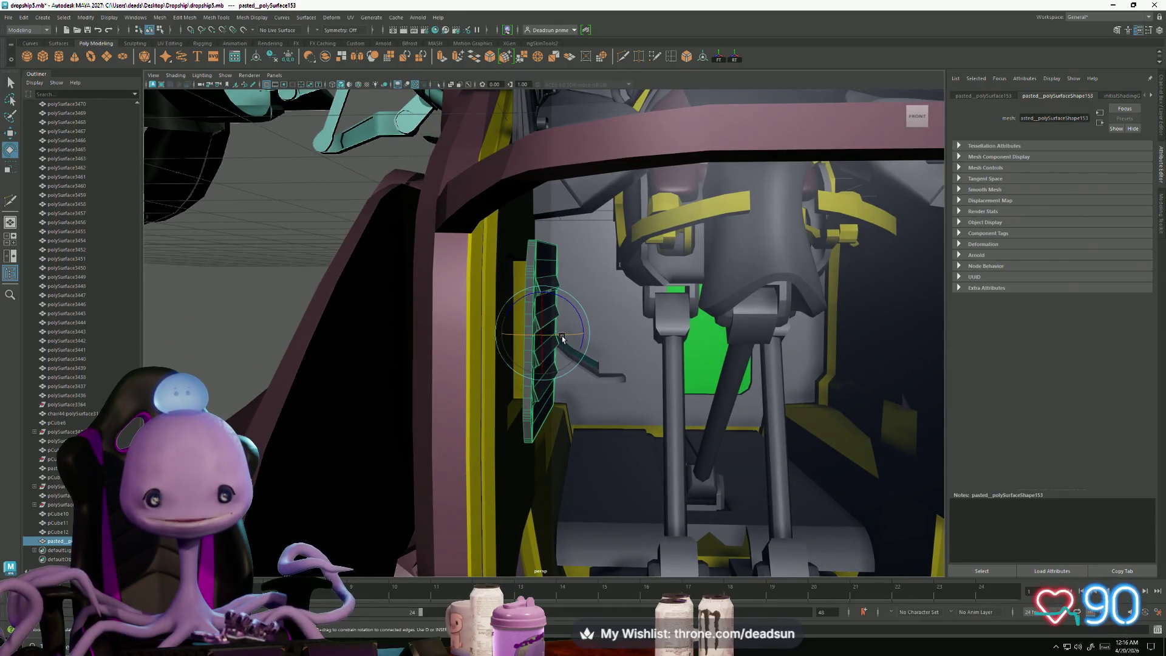
mouse_move(568, 343)
left_mouse_down()
mouse_move(579, 317)
mouse_move(565, 334)
left_mouse_up()
key("w")
mouse_move(566, 333)
right_mouse_down("alt")
mouse_move(574, 374)
mouse_move(563, 358)
right_mouse_up("alt")
left_click_drag(563, 357, 582, 366, "alt")
Step: Orbit around the vent panel to view it edge-on against the wall
key("e")
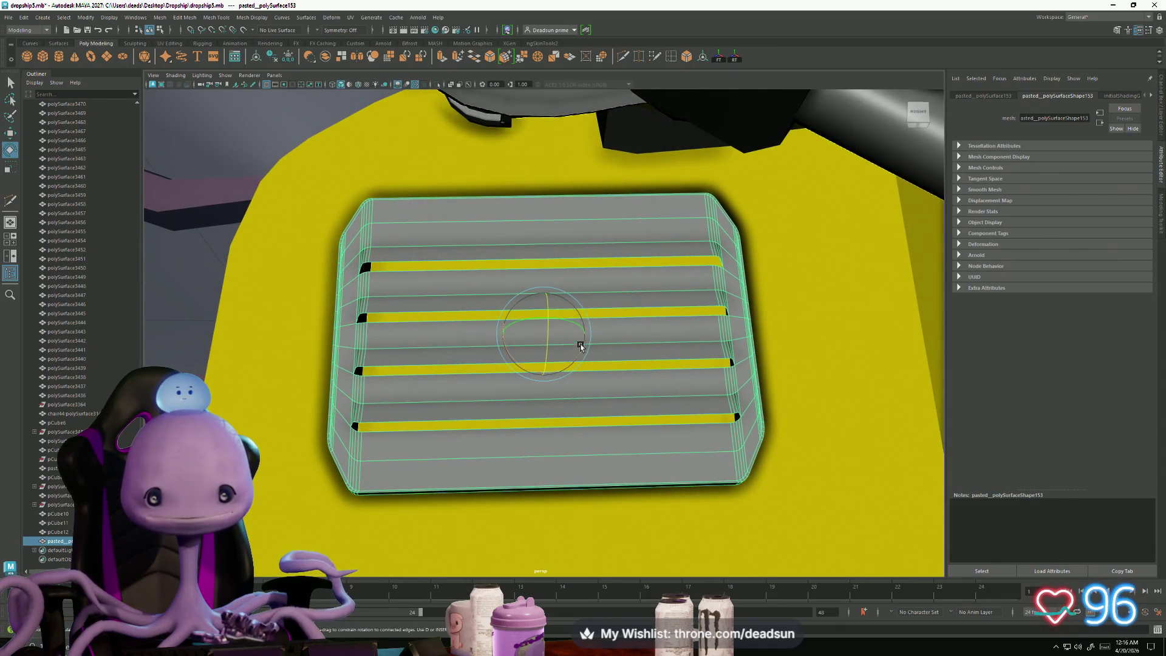
key("w")
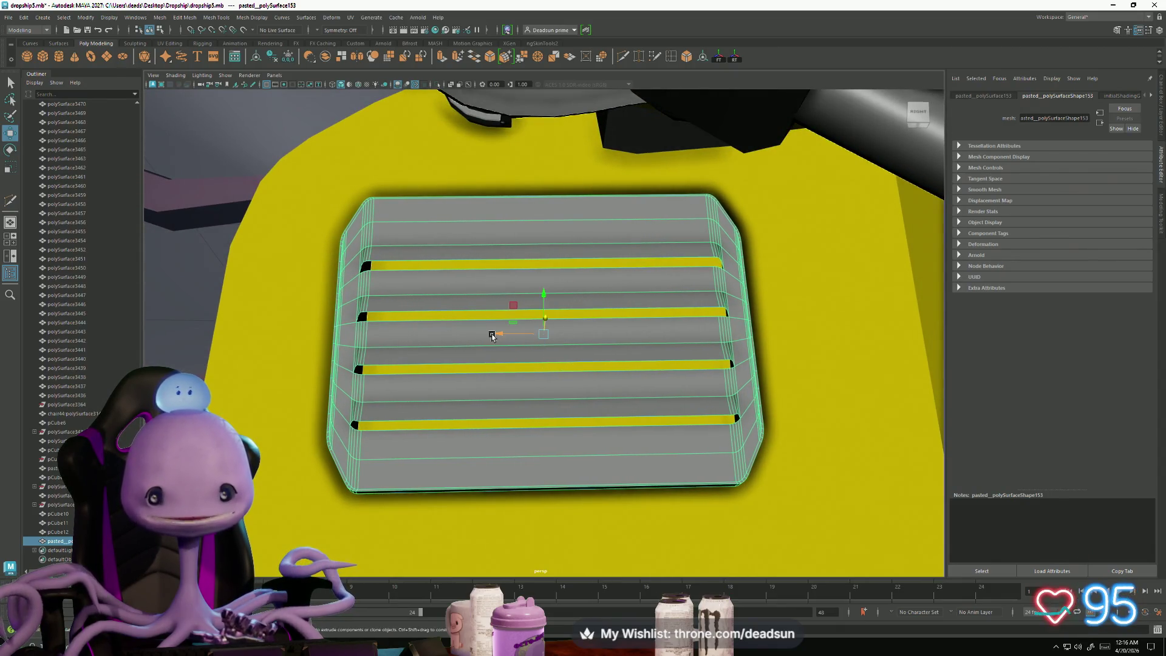
left_click_drag(492, 336, 507, 330, "alt")
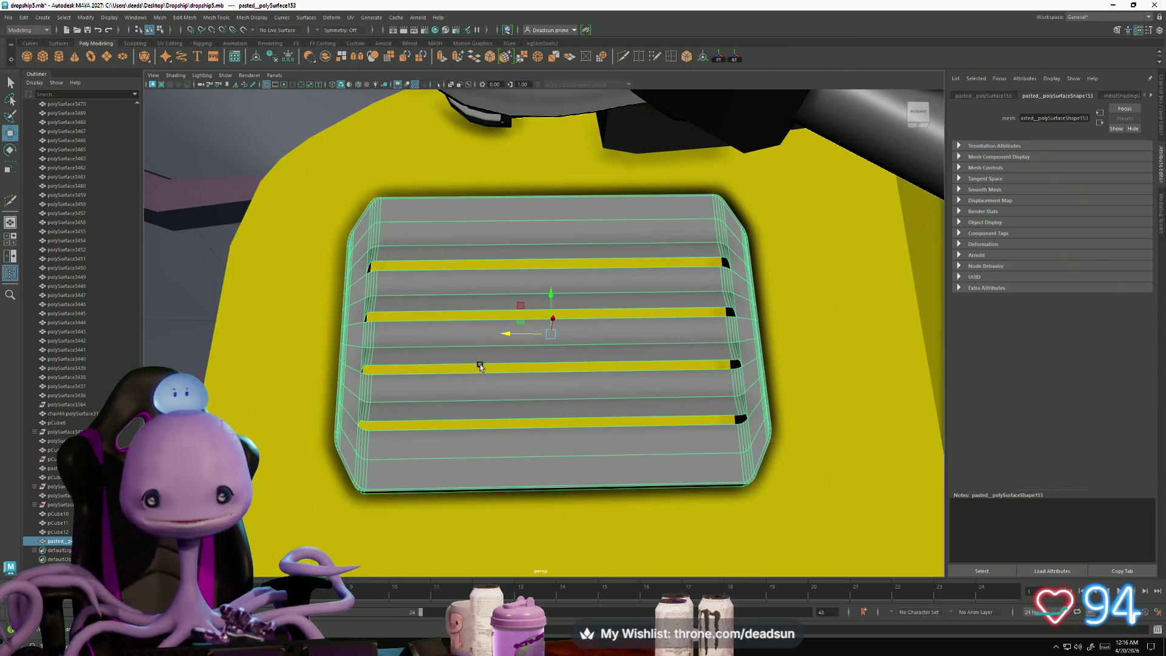
right_click_drag(479, 366, 364, 385, "alt")
left_click_drag(364, 385, 479, 403, "alt")
right_click_drag(479, 403, 473, 425, "alt")
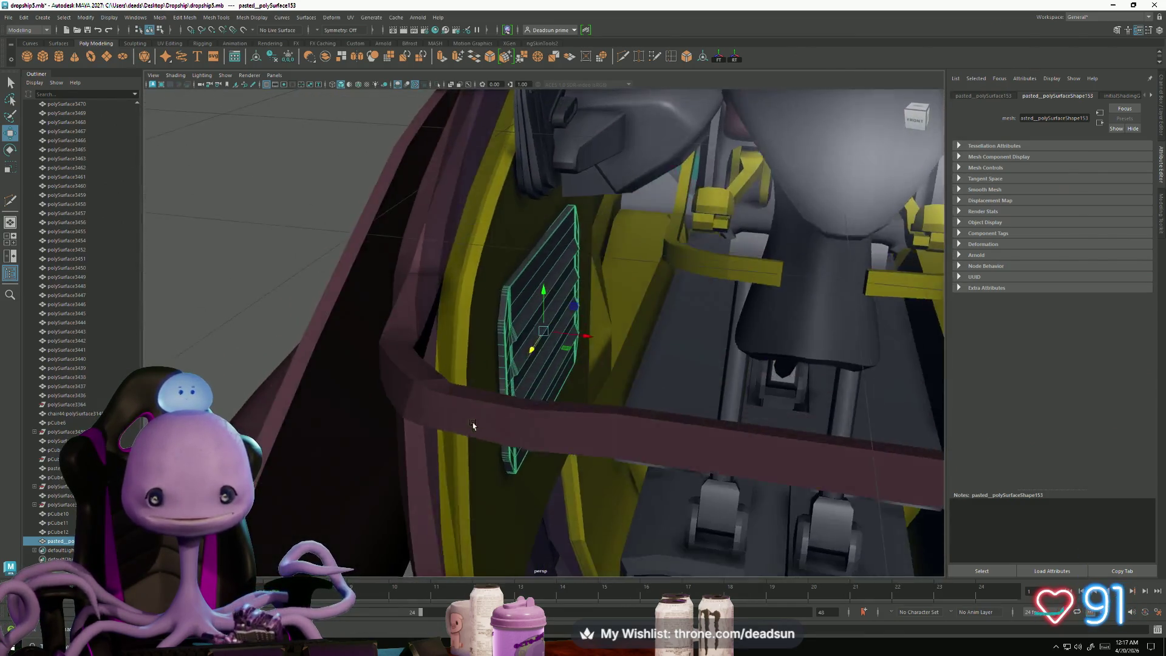
left_click_drag(473, 425, 469, 428, "alt")
Step: Turn the view to face the vent and reselect the vent panel
key("e")
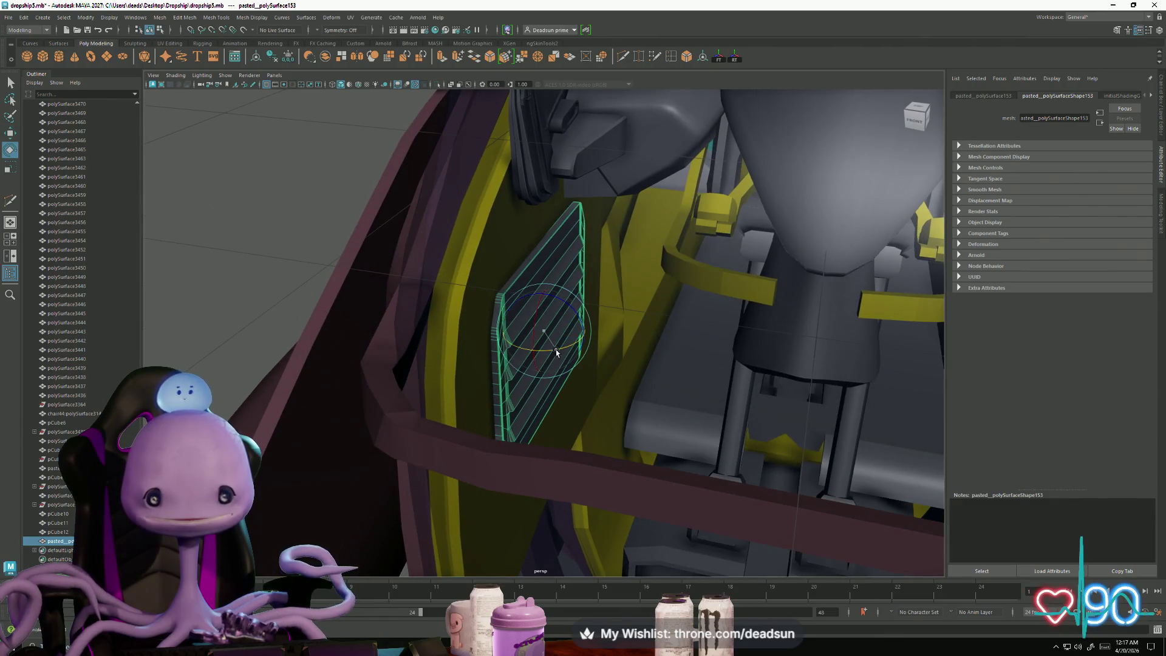
scroll(557, 351, "down", 5)
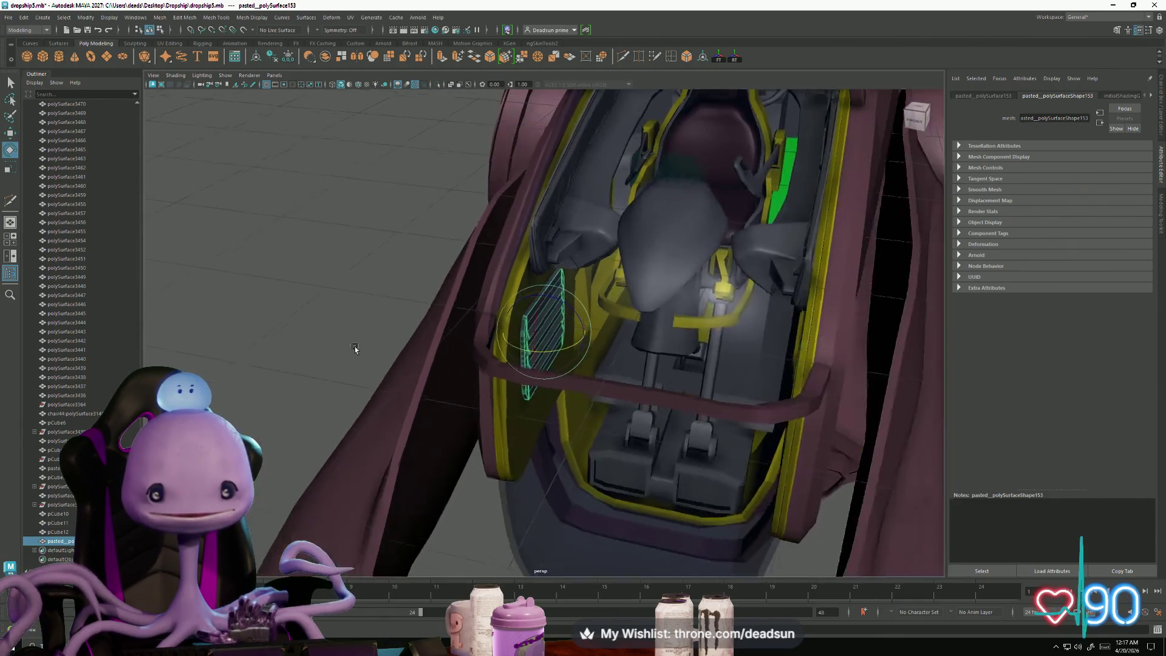
left_click(365, 346)
scroll(479, 378, "up", 5)
mouse_move(607, 425)
left_mouse_down("alt")
mouse_move(638, 430)
mouse_move(508, 403)
mouse_move(553, 401)
mouse_move(566, 369)
left_mouse_up("alt")
left_click(603, 400)
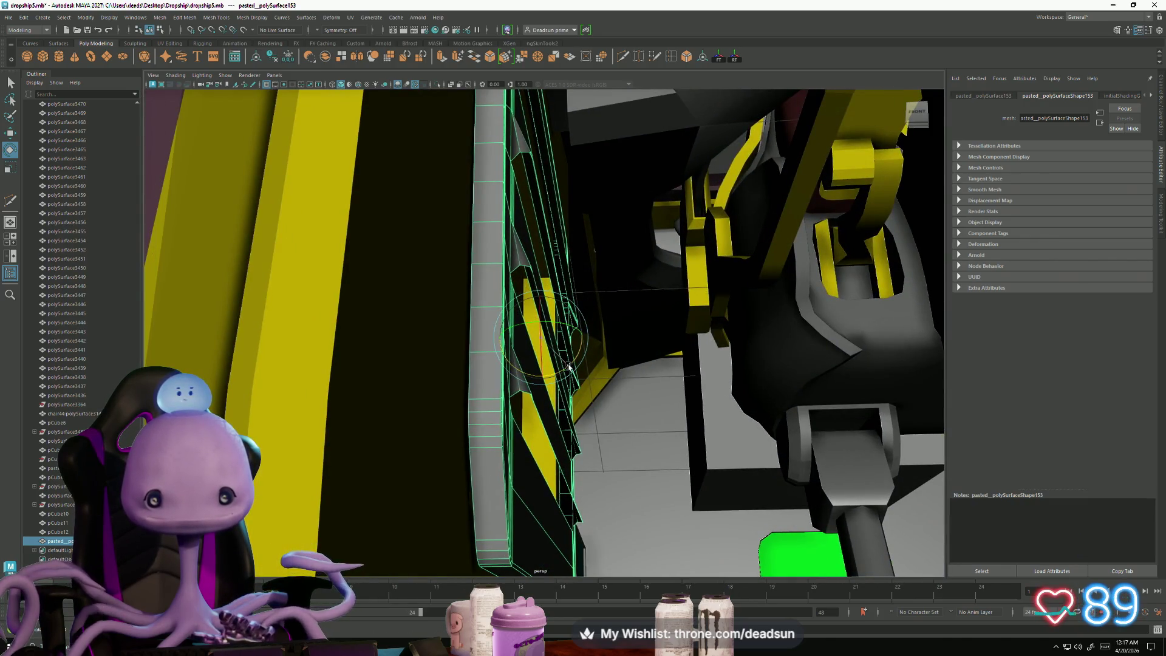
Step: Rotate the vent slightly so it sits flush on the cockpit wall
key("w")
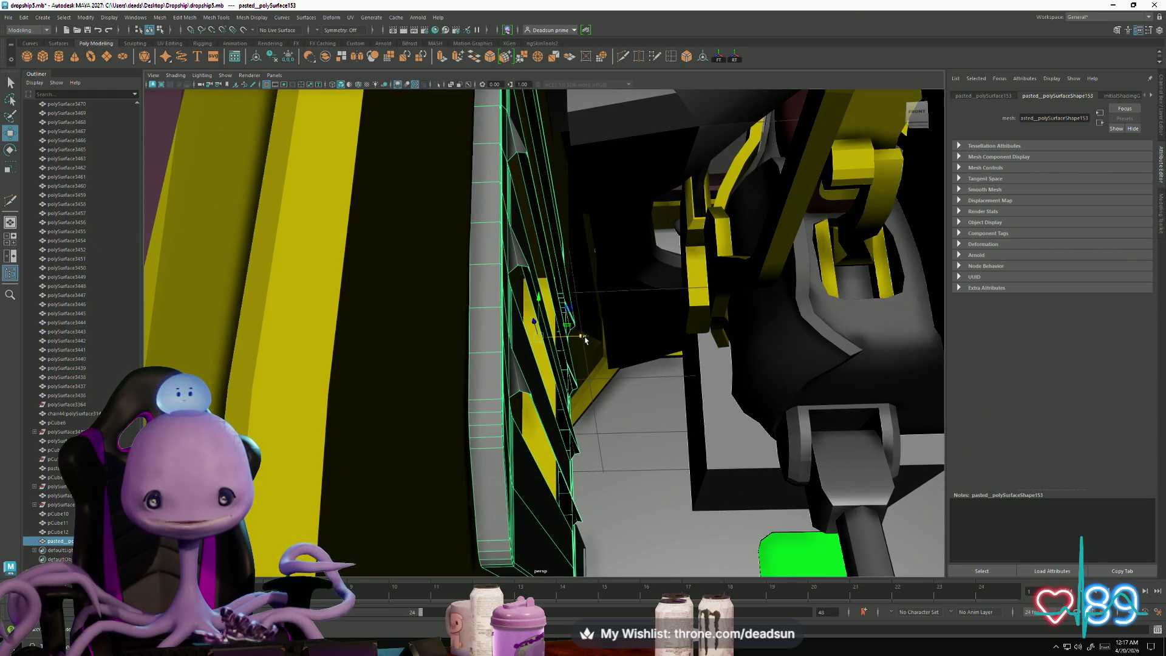
key("e")
left_click_drag(570, 351, 574, 361)
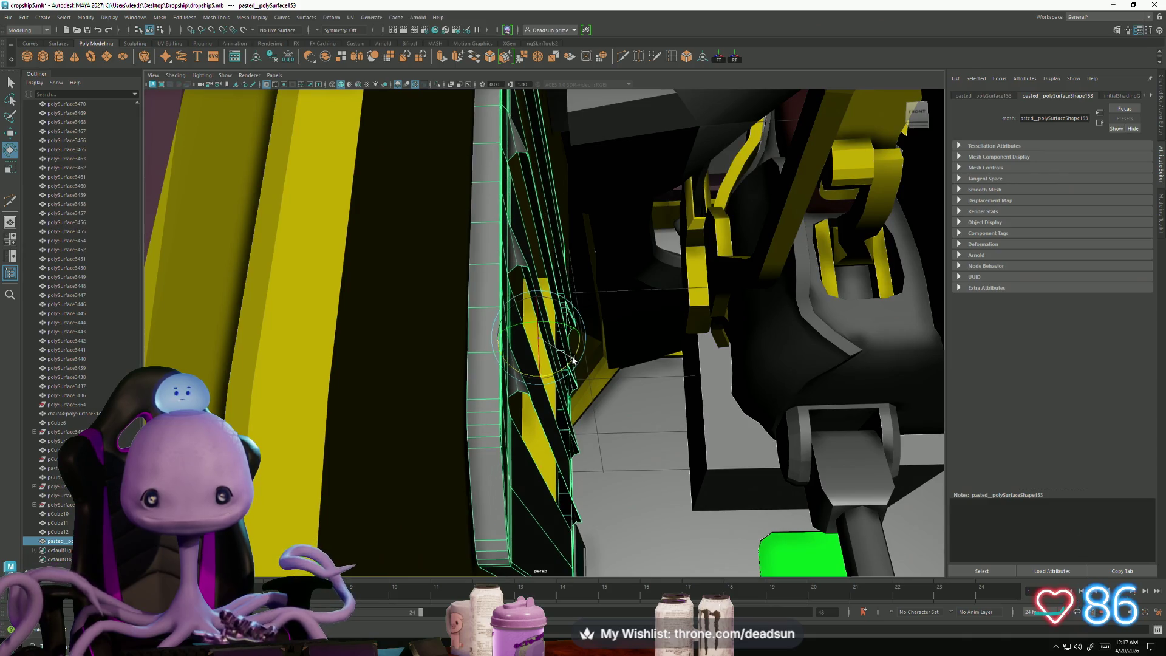
key("f")
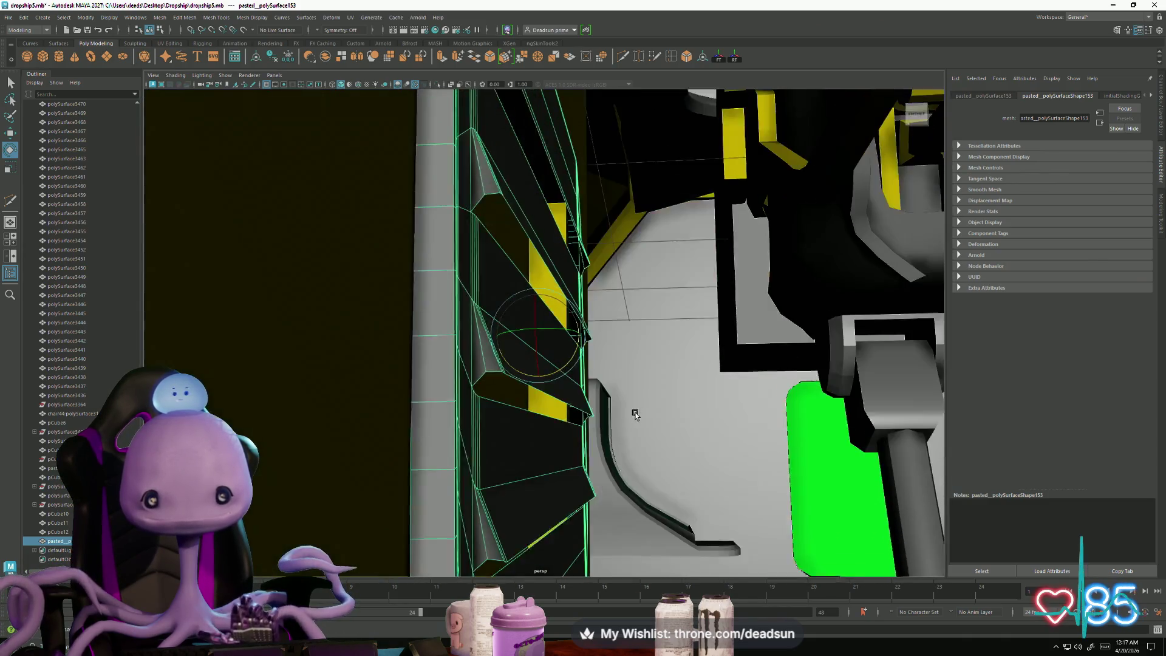
key("w")
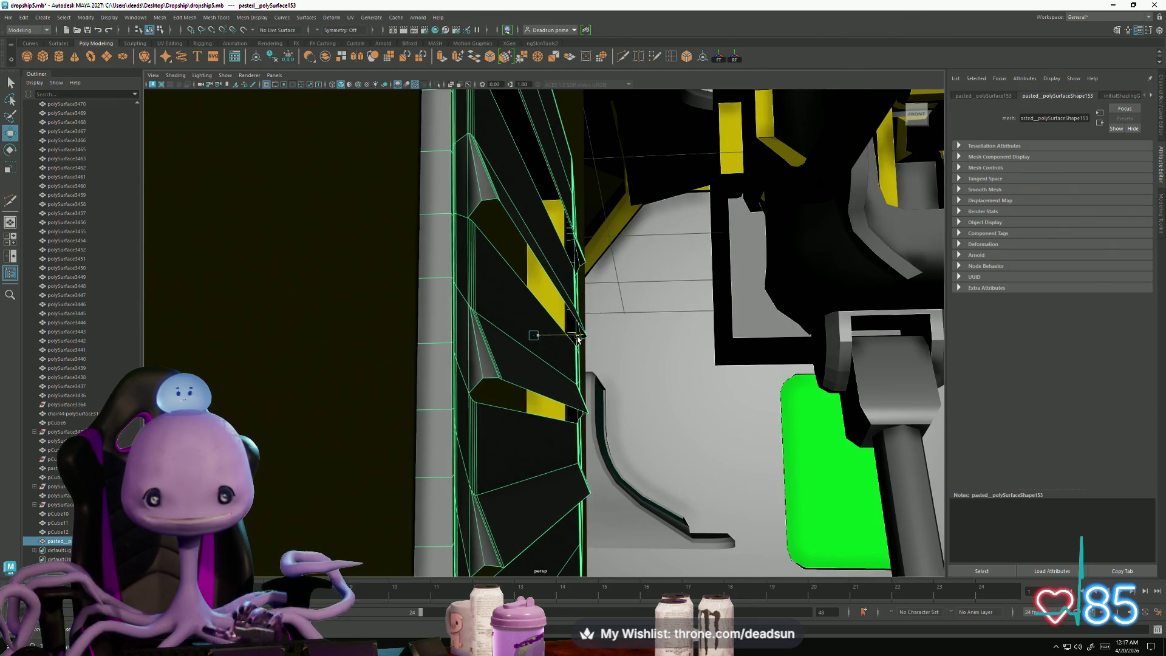
mouse_move(582, 335)
left_mouse_down("alt")
mouse_move(491, 352)
mouse_move(455, 394)
mouse_move(498, 393)
mouse_move(437, 385)
mouse_move(487, 394)
left_mouse_up("alt")
scroll(490, 353, "down", 10)
Step: Select the vent grille mesh and browse from the Deform menu toward the UV options
left_click(462, 388)
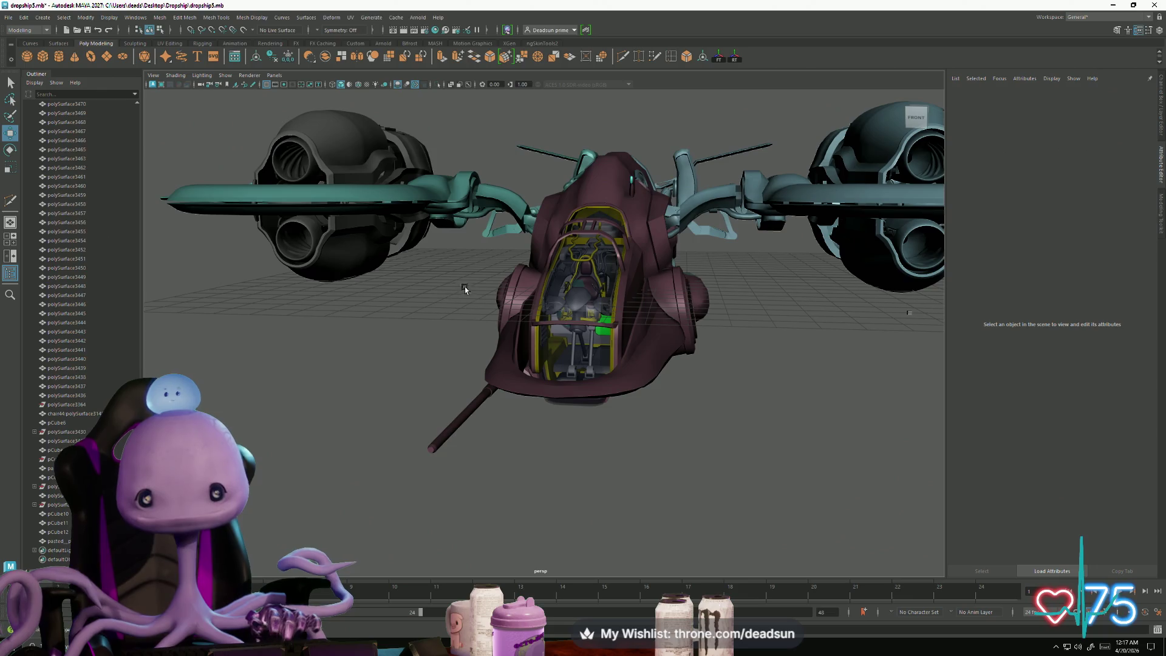
scroll(465, 287, "up", 10)
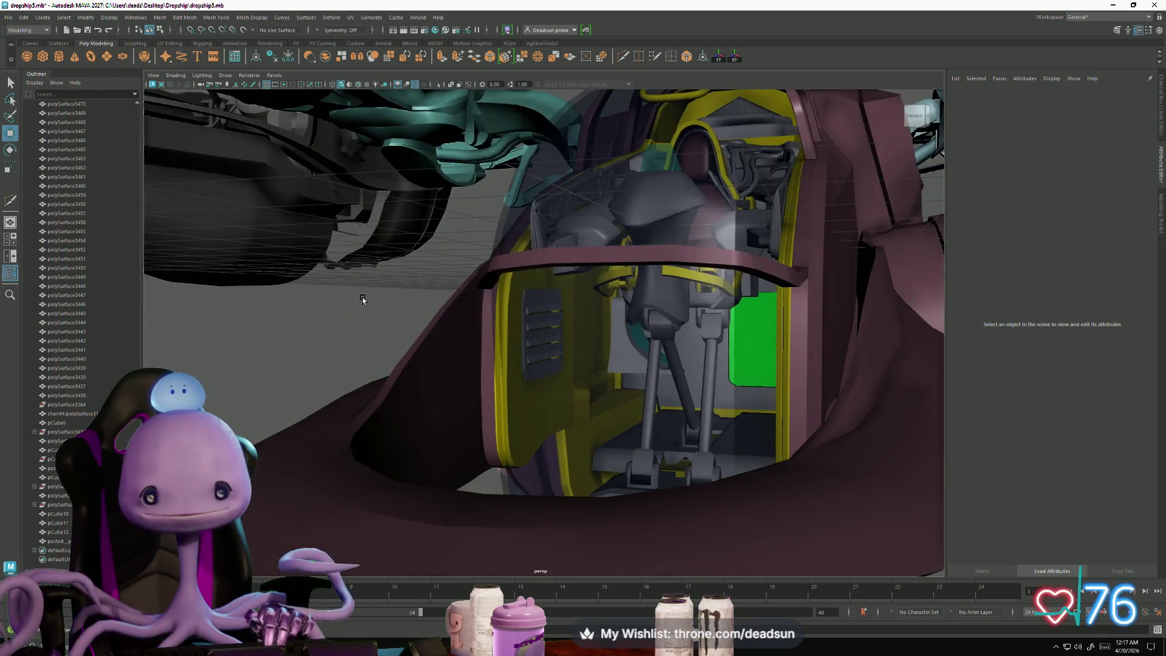
scroll(414, 327, "up", 8)
left_click(563, 338)
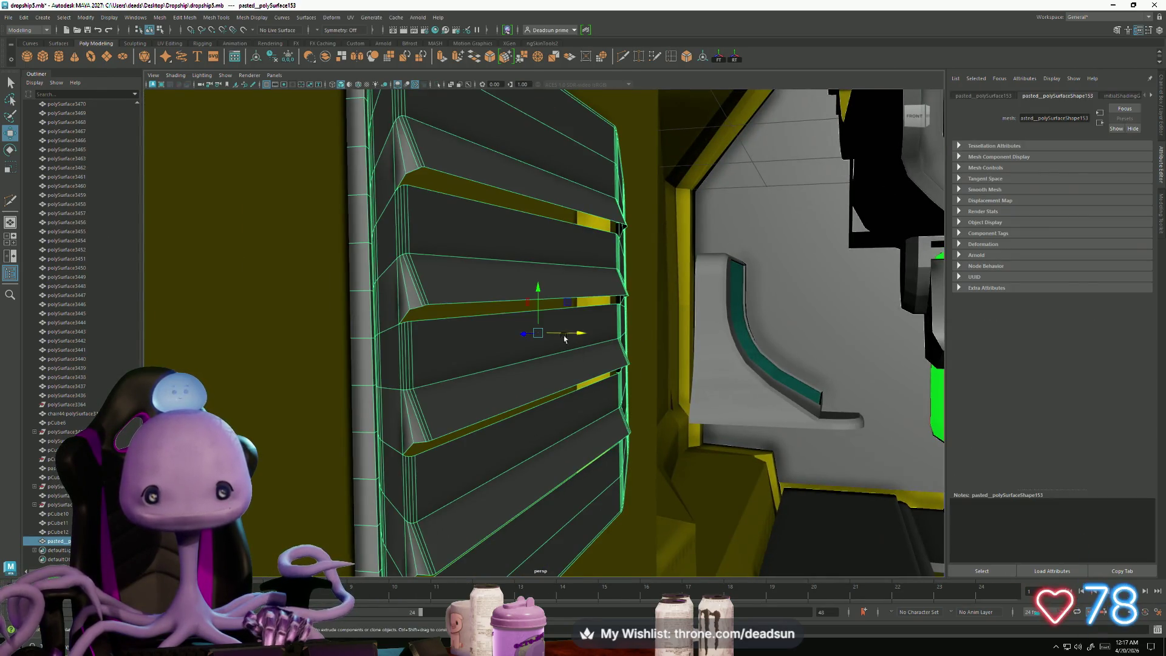
left_click(334, 17)
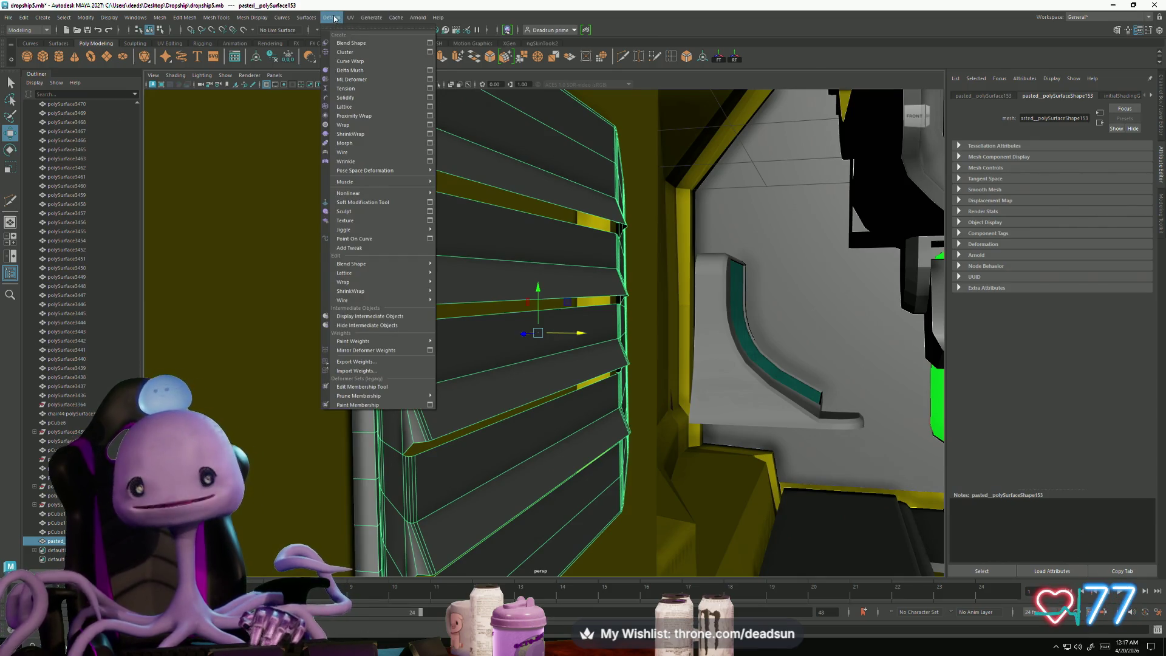
mouse_move(348, 20)
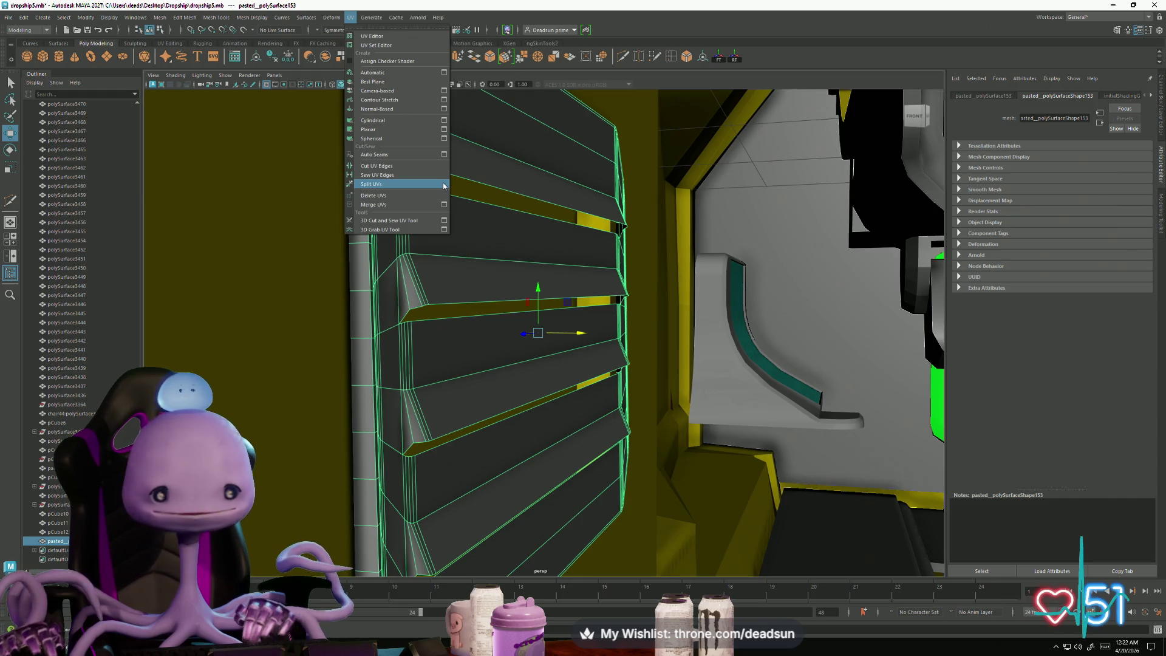
Step: Split the UVs along the selected vent grille edges
left_click(443, 184)
middle_click_drag(577, 216, 249, 217, "alt")
mouse_move(249, 217)
right_mouse_down("alt")
mouse_move(697, 294)
mouse_move(552, 312)
mouse_move(773, 432)
mouse_move(181, 237)
mouse_move(261, 315)
mouse_move(340, 291)
right_mouse_up("alt")
Step: Orbit and zoom out to a three-quarter view of the whole dropship
mouse_move(340, 292)
left_mouse_down("alt")
mouse_move(452, 275)
mouse_move(419, 304)
mouse_move(377, 294)
mouse_move(349, 262)
mouse_move(356, 279)
mouse_move(400, 275)
left_mouse_up("alt")
mouse_move(401, 275)
right_mouse_down("alt")
mouse_move(544, 360)
mouse_move(475, 375)
right_mouse_up("alt")
mouse_move(476, 376)
left_mouse_down("alt")
mouse_move(517, 364)
mouse_move(603, 403)
mouse_move(650, 333)
mouse_move(566, 345)
mouse_move(692, 304)
left_mouse_up("alt")
mouse_move(692, 304)
right_mouse_down("alt")
mouse_move(773, 274)
mouse_move(547, 303)
right_mouse_up("alt")
mouse_move(547, 304)
left_mouse_down("alt")
mouse_move(451, 330)
mouse_move(452, 395)
mouse_move(447, 331)
mouse_move(478, 334)
mouse_move(463, 321)
mouse_move(576, 315)
mouse_move(619, 298)
mouse_move(625, 340)
mouse_move(500, 401)
mouse_move(523, 317)
mouse_move(621, 424)
mouse_move(612, 443)
mouse_move(650, 292)
mouse_move(589, 390)
mouse_move(654, 297)
mouse_move(720, 338)
mouse_move(752, 381)
mouse_move(627, 409)
mouse_move(732, 417)
mouse_move(672, 398)
mouse_move(300, 355)
mouse_move(436, 362)
left_mouse_up("alt")
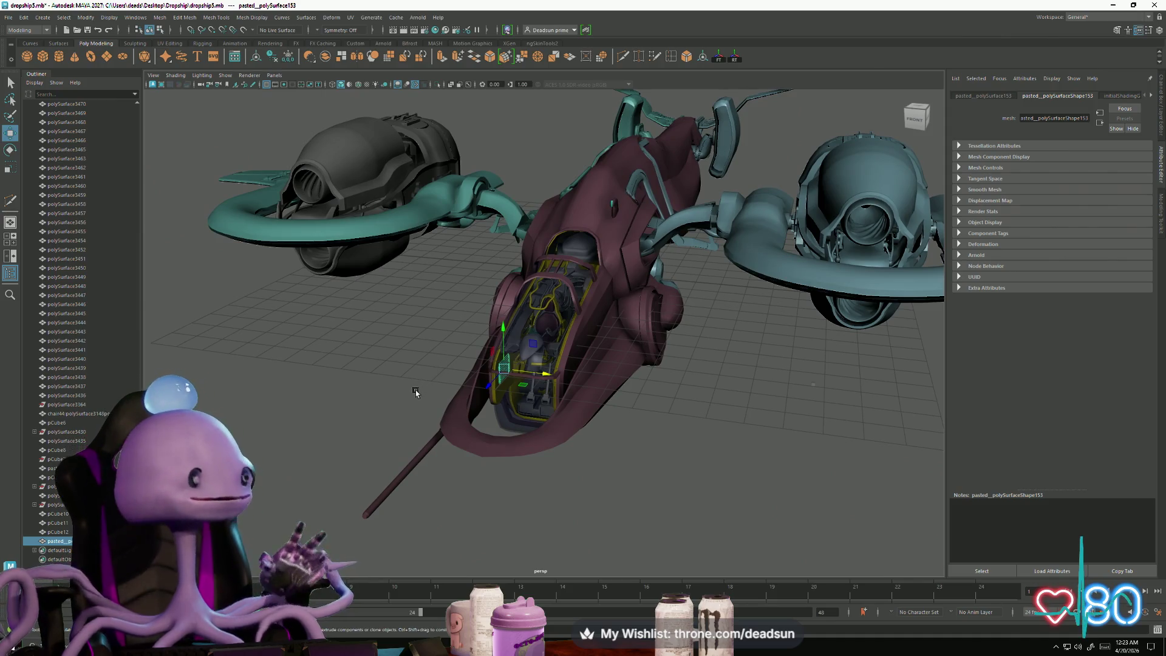
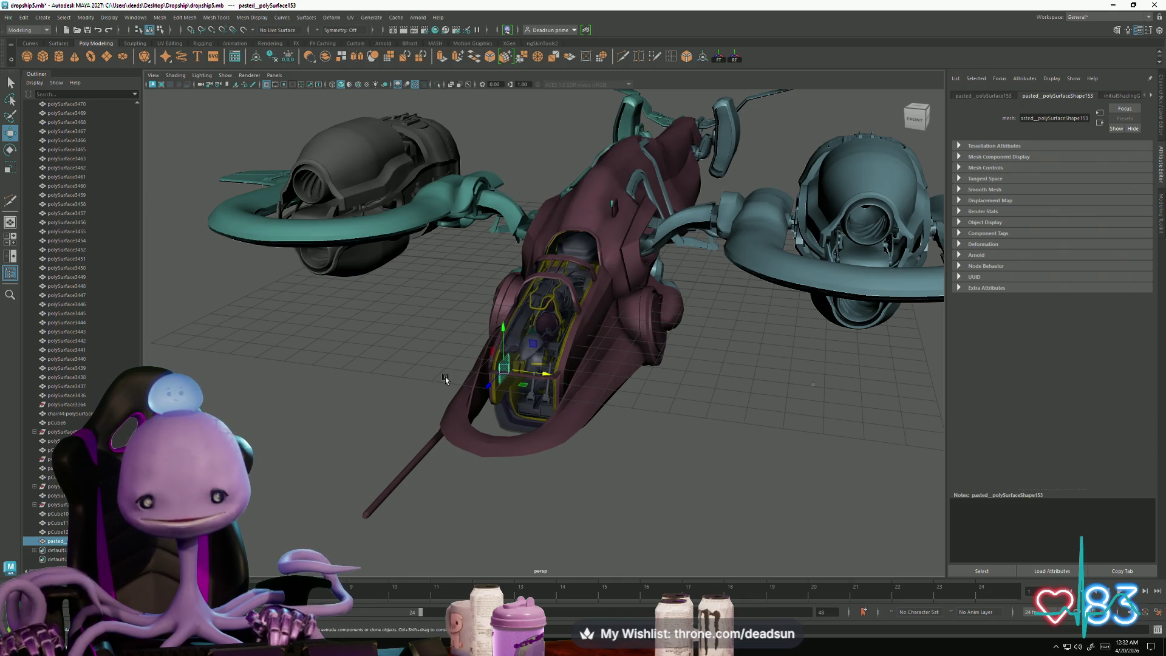
Step: Select the vent panel, switch to the Scale tool and frame it in the view
key("r")
key("f")
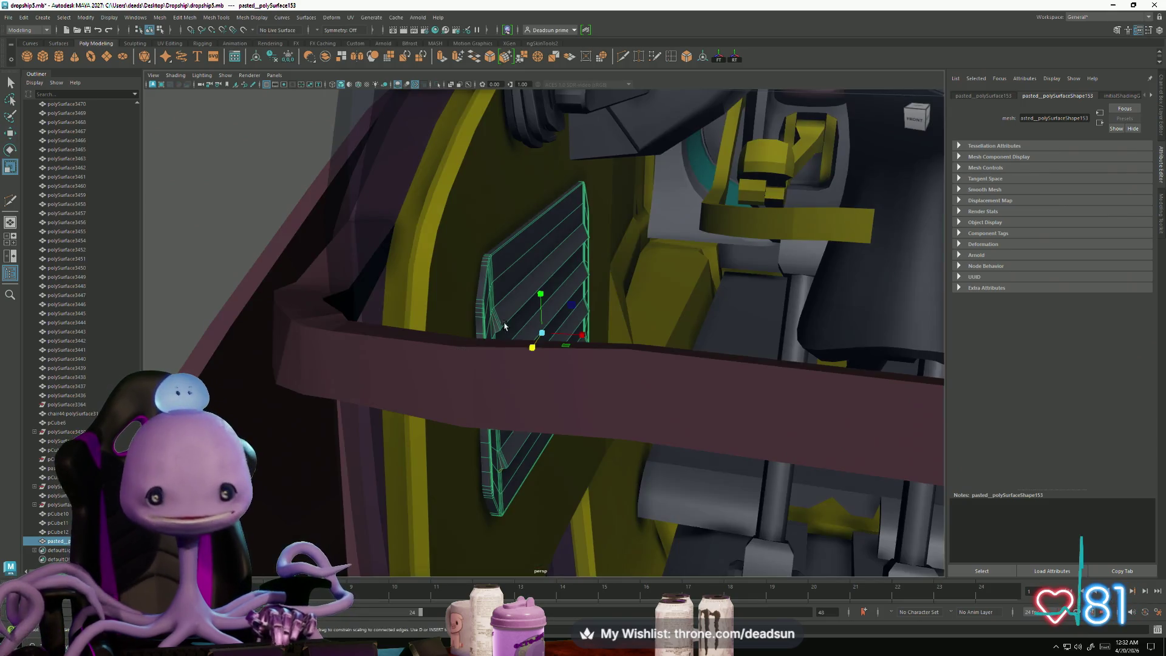
mouse_move(446, 376)
left_mouse_down("alt")
mouse_move(425, 323)
mouse_move(340, 351)
left_mouse_up("alt")
left_click(341, 351)
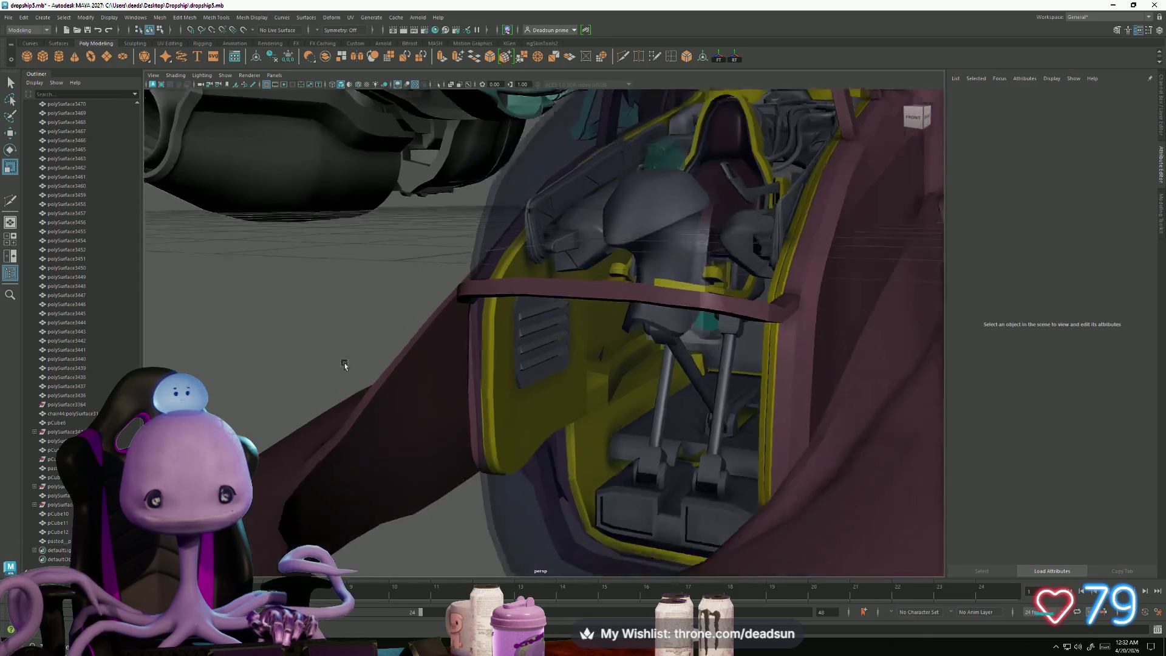
right_click_drag(341, 358, 741, 524, "alt")
left_click_drag(741, 523, 588, 437, "alt")
left_click(587, 437)
right_click_drag(587, 438, 437, 377, "alt")
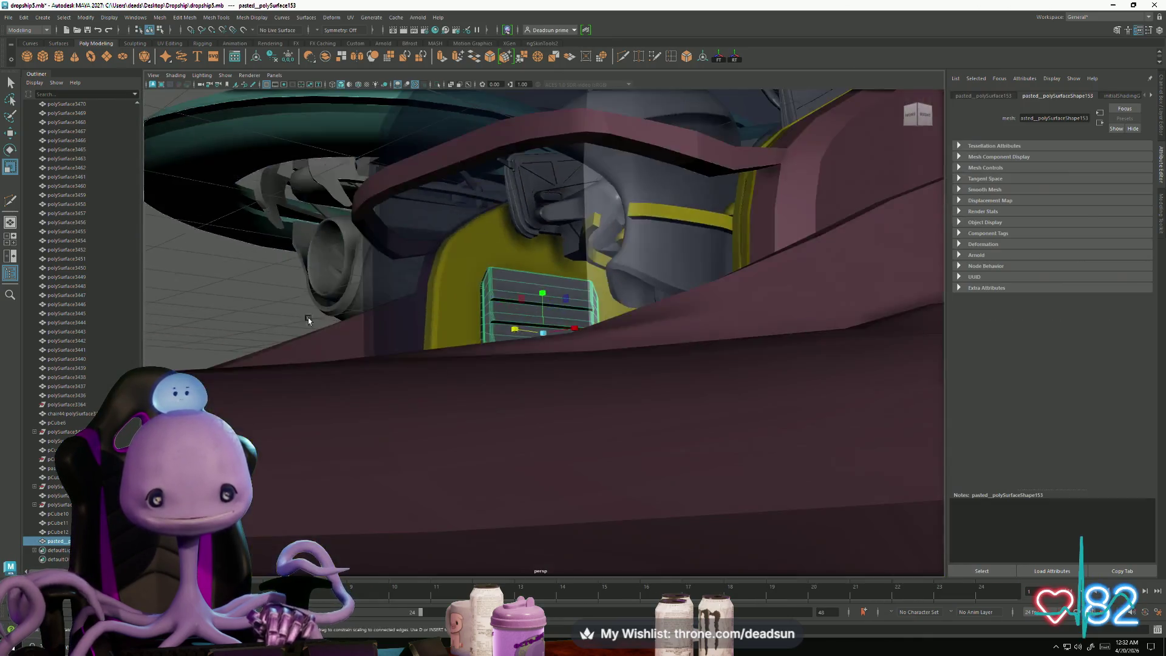
mouse_move(437, 377)
left_mouse_down("alt")
mouse_move(309, 459)
mouse_move(340, 428)
left_mouse_up("alt")
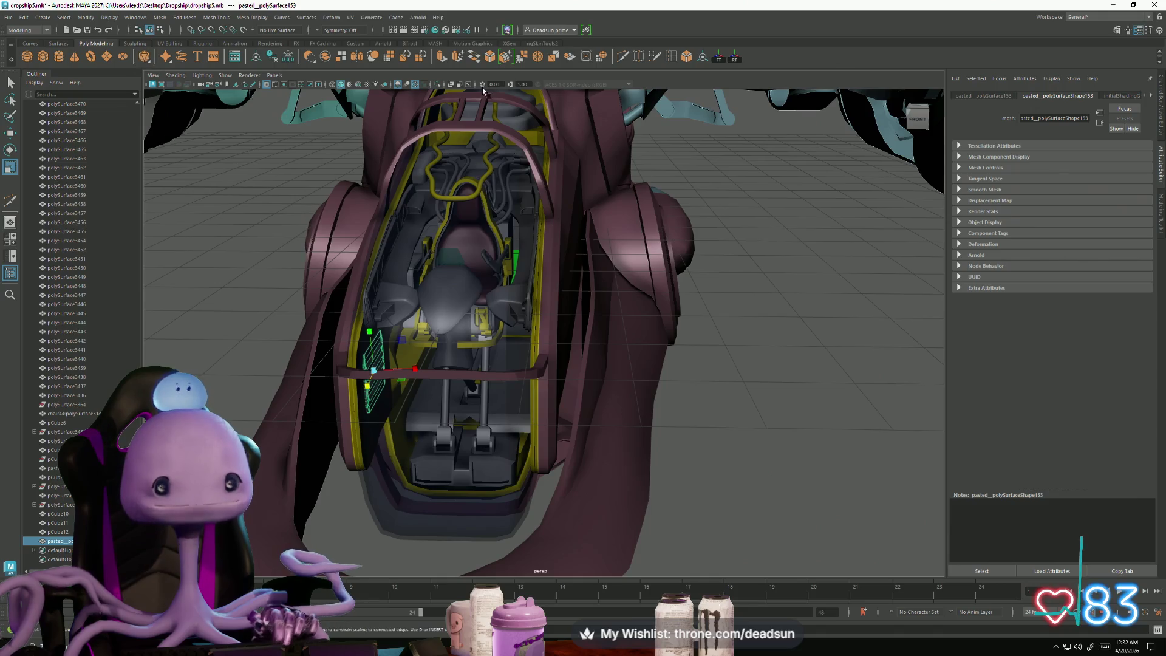
Step: Move the vent panel's pivot to a new spot with the shelf pivot tool
left_click(735, 59)
left_click_drag(582, 220, 527, 231, "alt")
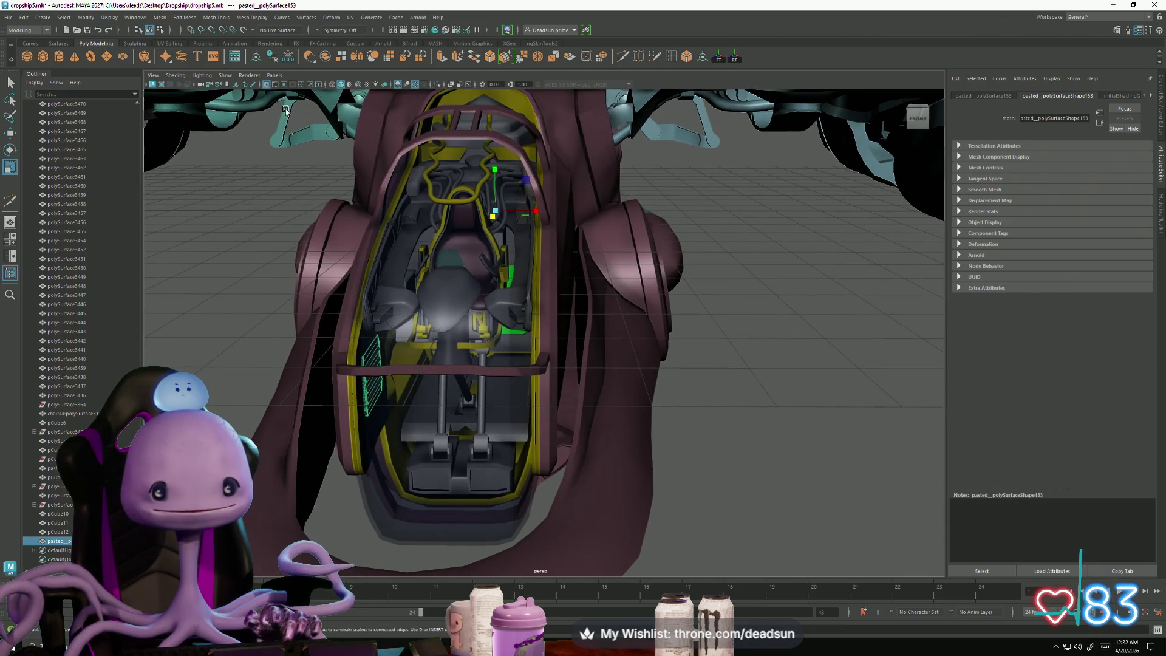
left_click(159, 18)
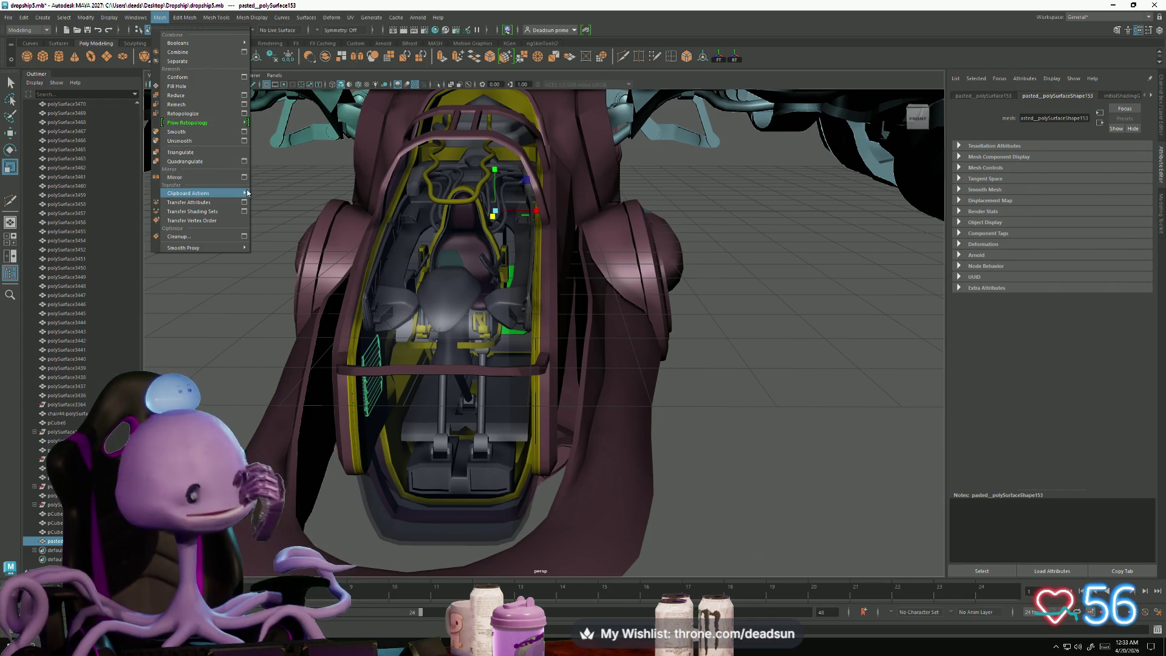
Step: Mirror the vent panel to the opposite cockpit side with Mesh > Mirror, adding polyMirror1
mouse_move(247, 196)
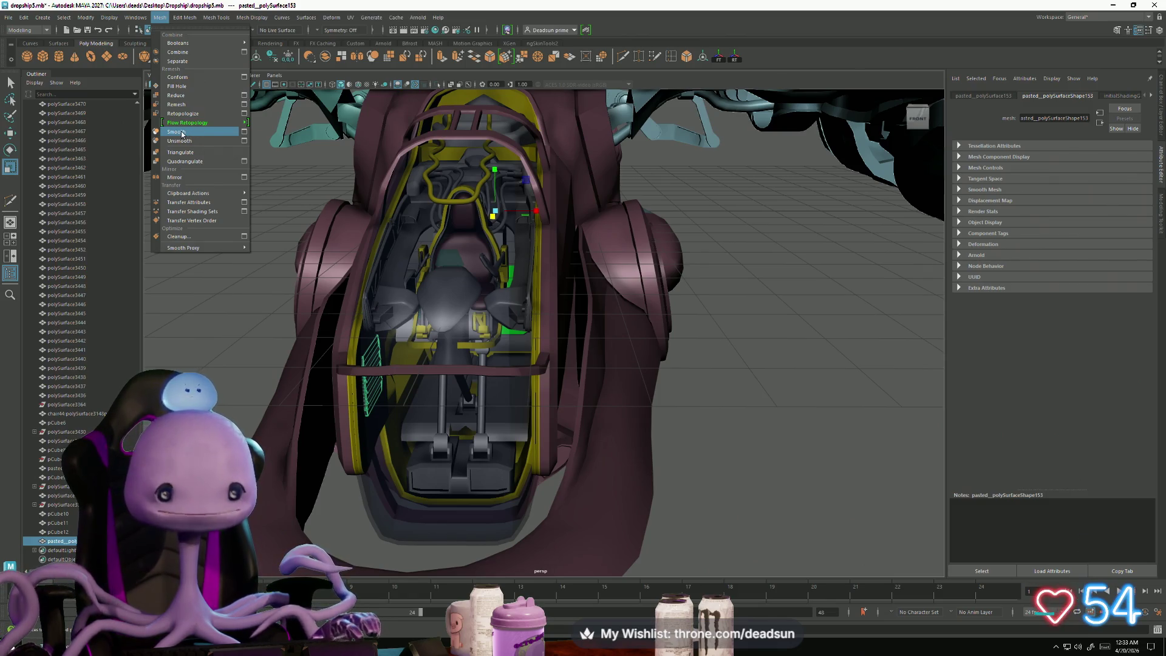
mouse_move(188, 123)
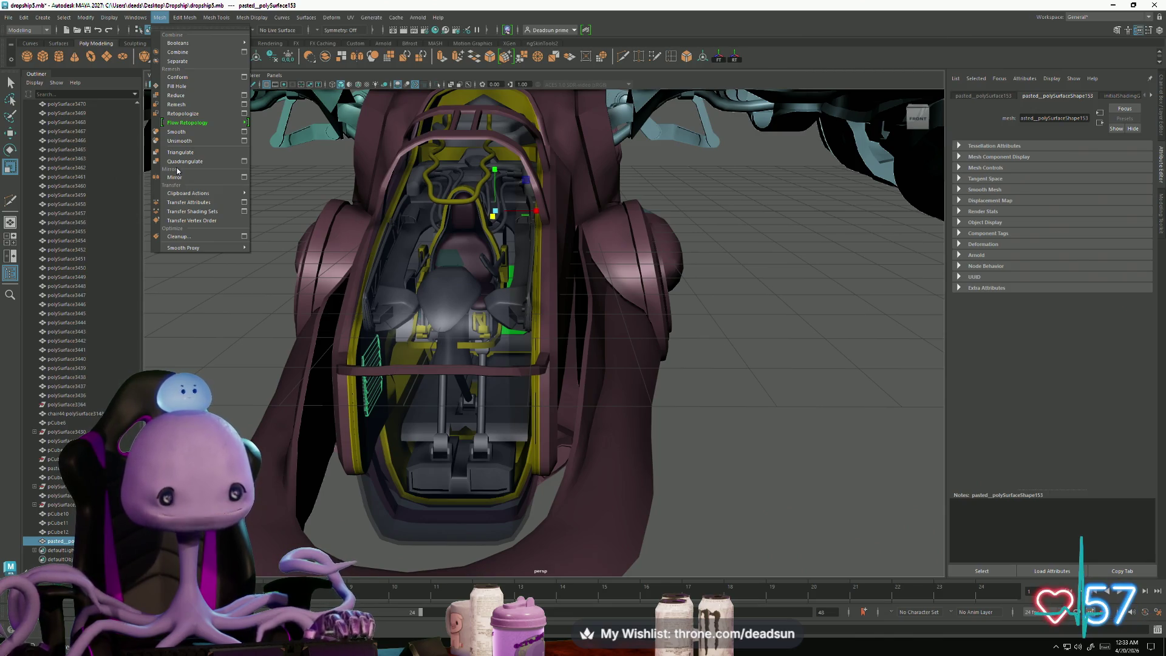
left_click(176, 176)
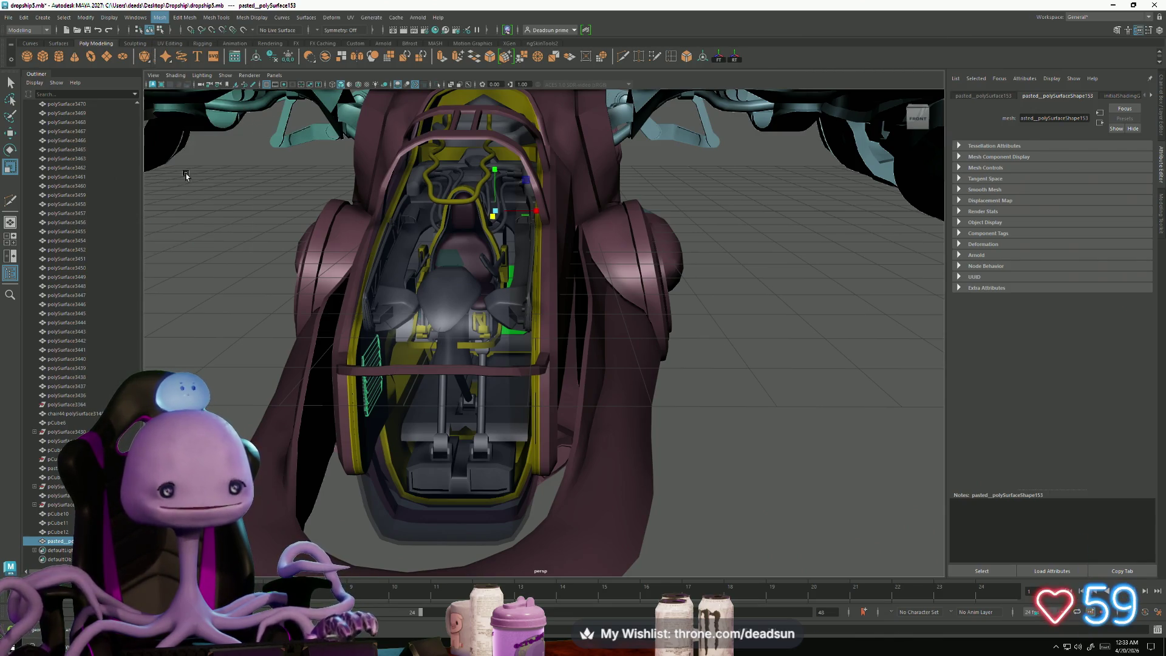
left_click(203, 258)
mouse_move(202, 257)
left_mouse_down("alt")
mouse_move(300, 315)
mouse_move(319, 302)
mouse_move(237, 318)
left_mouse_up("alt")
scroll(573, 369, "up", 10)
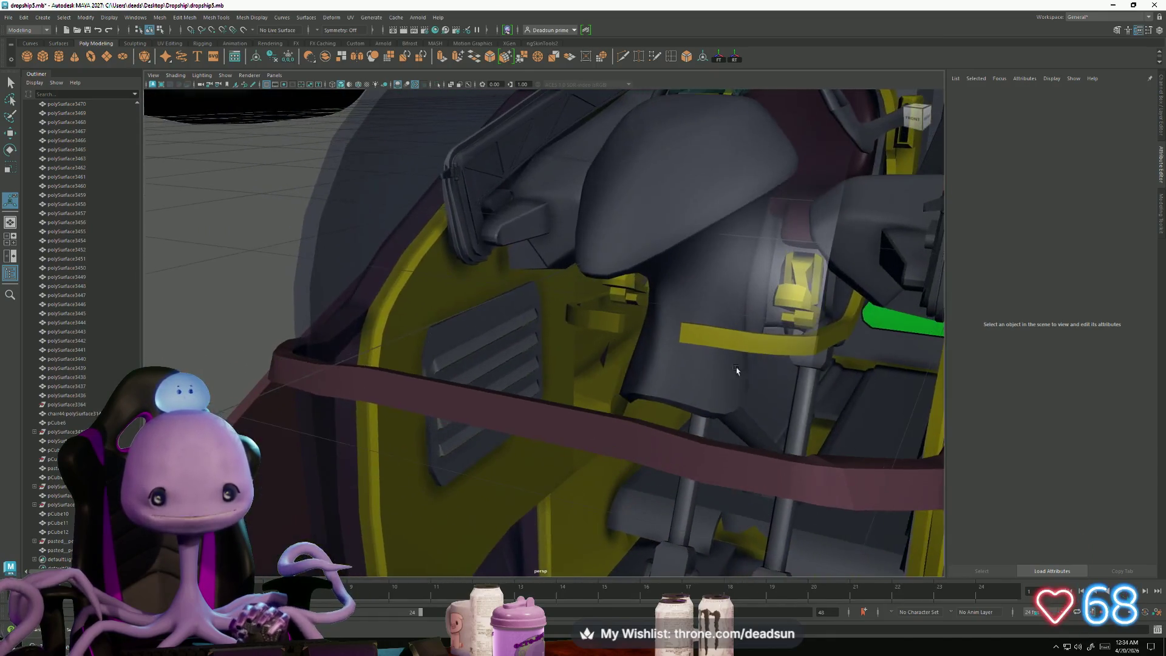
scroll(573, 370, "down", 3)
scroll(703, 445, "up", 8)
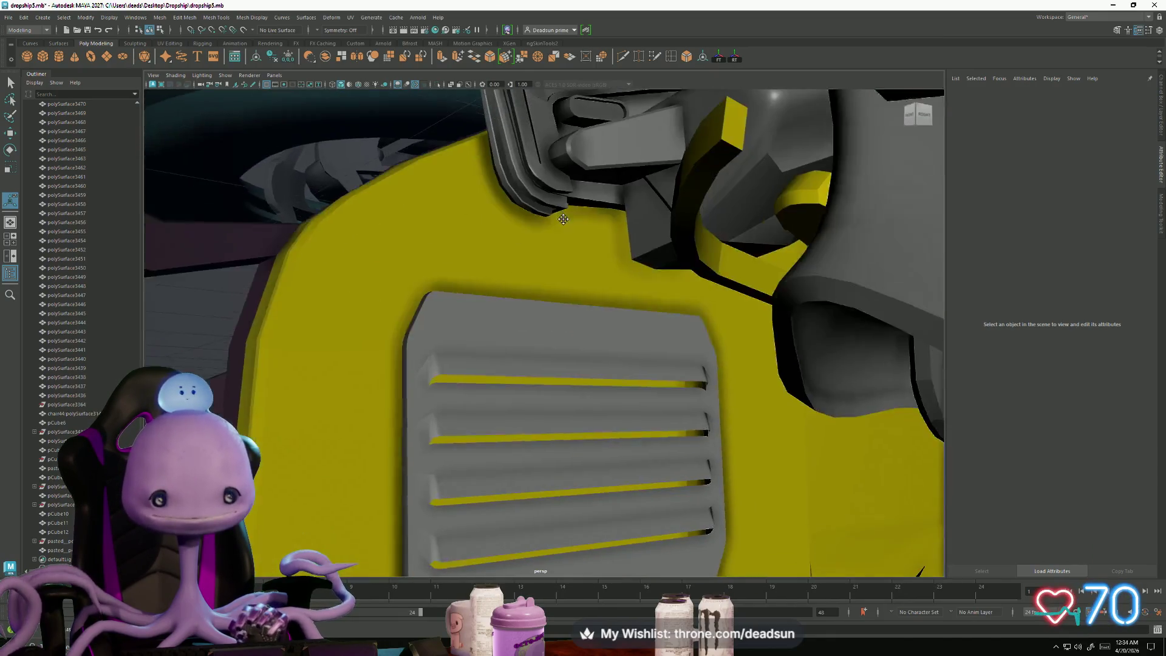
left_click(512, 311)
scroll(546, 388, "up", 4)
scroll(517, 363, "down", 4)
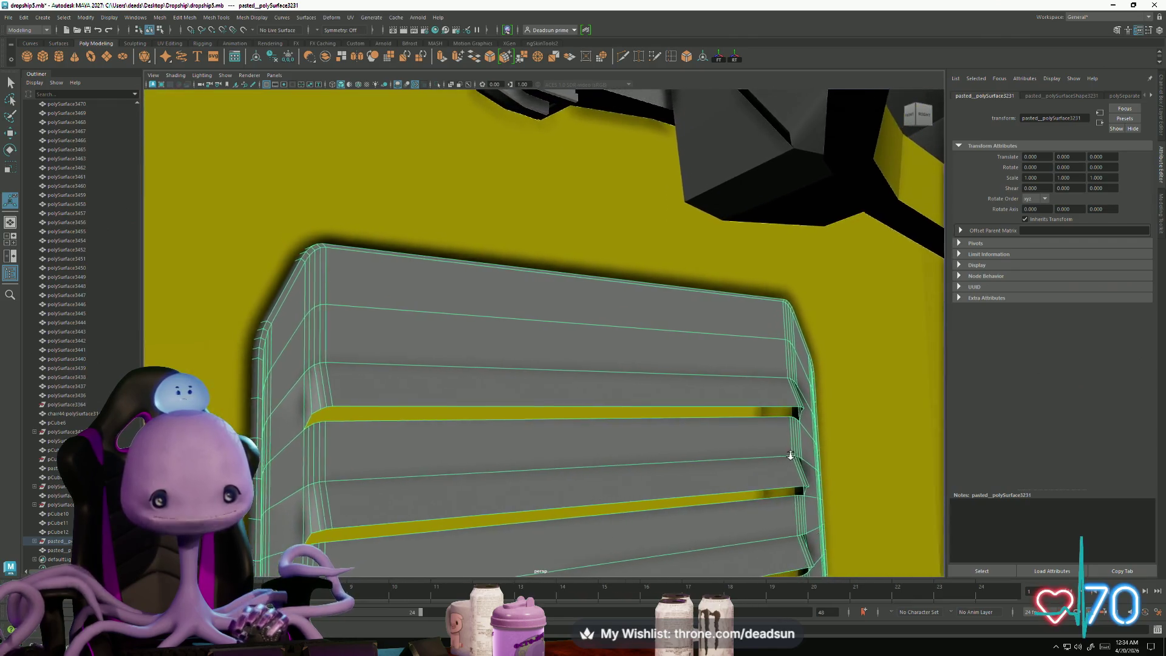
scroll(517, 363, "down", 5)
mouse_move(453, 406)
left_mouse_down("alt")
mouse_move(607, 404)
mouse_move(338, 351)
mouse_move(403, 326)
mouse_move(416, 330)
mouse_move(343, 312)
mouse_move(319, 337)
mouse_move(328, 328)
left_mouse_up("alt")
left_click(339, 351)
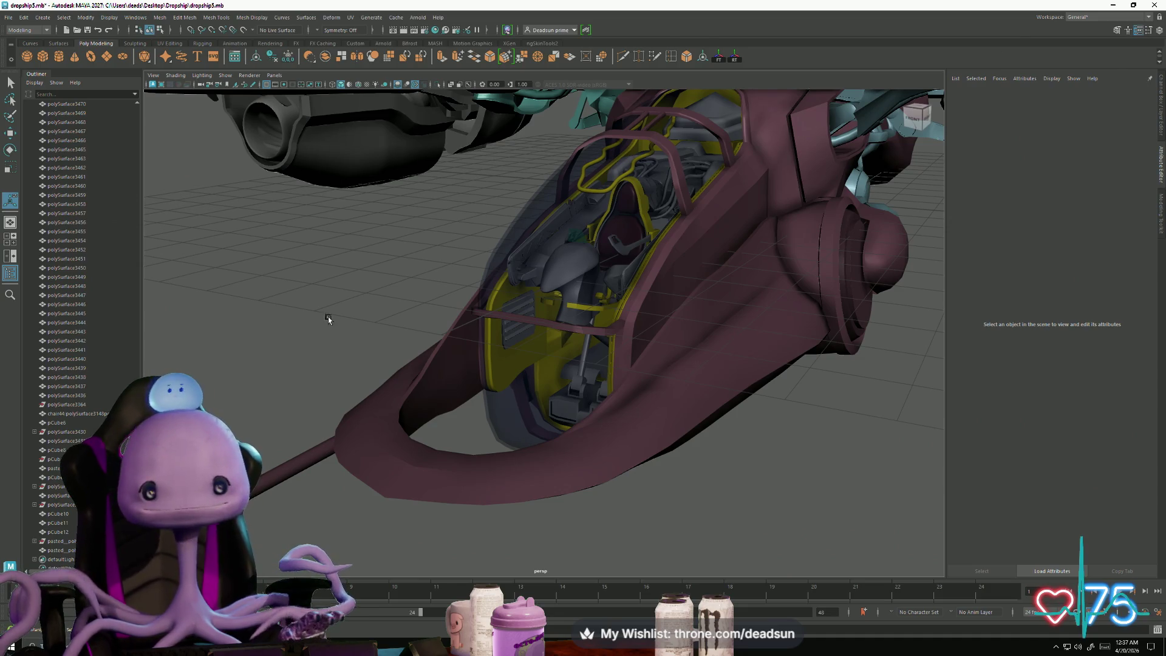
left_click_drag(391, 355, 442, 352, "alt")
right_click_drag(443, 351, 753, 413, "alt")
left_click_drag(752, 413, 739, 297, "alt")
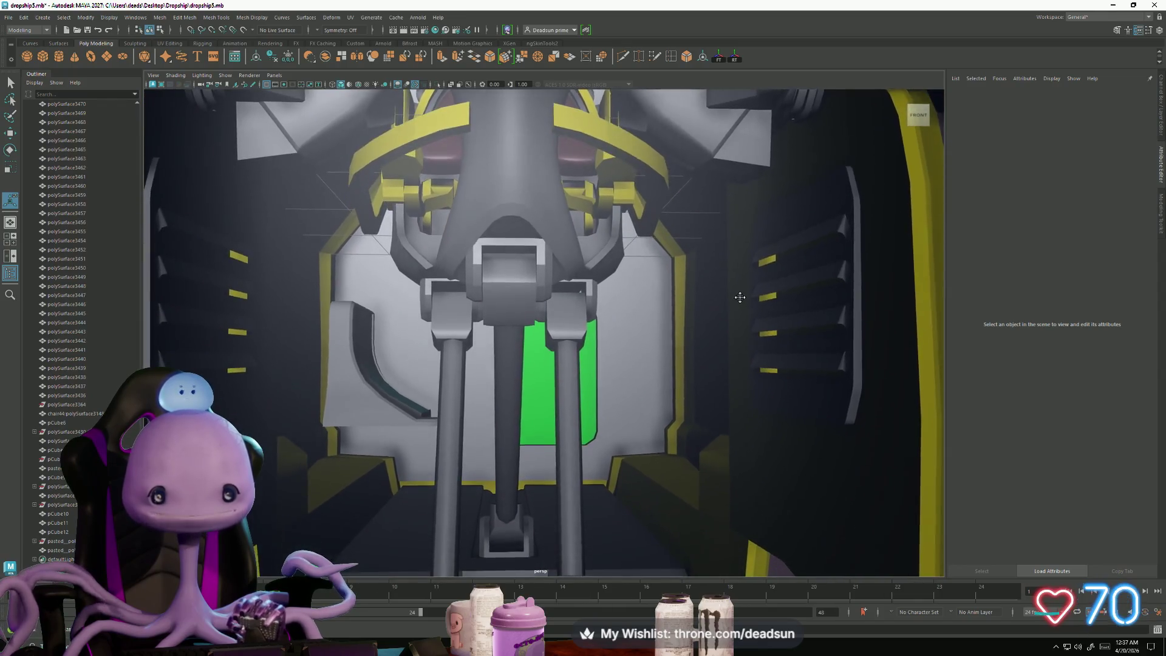
middle_click_drag(740, 297, 815, 406, "alt")
mouse_move(814, 406)
right_mouse_down("alt")
mouse_move(702, 333)
mouse_move(659, 357)
mouse_move(461, 365)
right_mouse_up("alt")
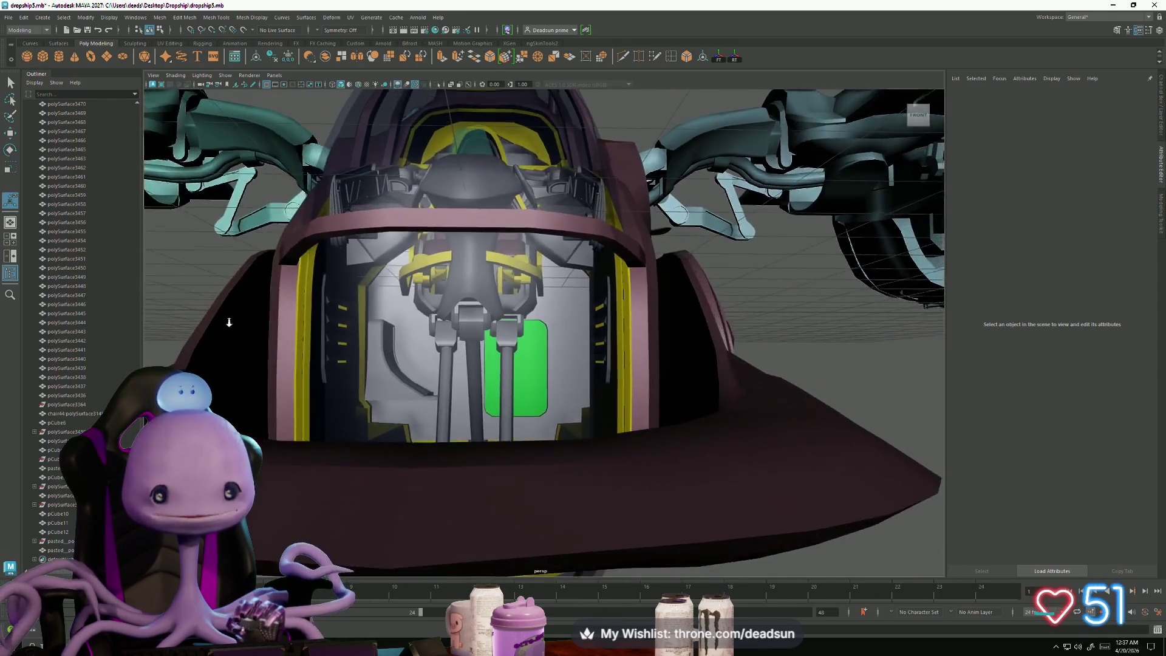
left_click_drag(461, 365, 443, 340, "alt")
middle_click_drag(444, 340, 424, 377, "alt")
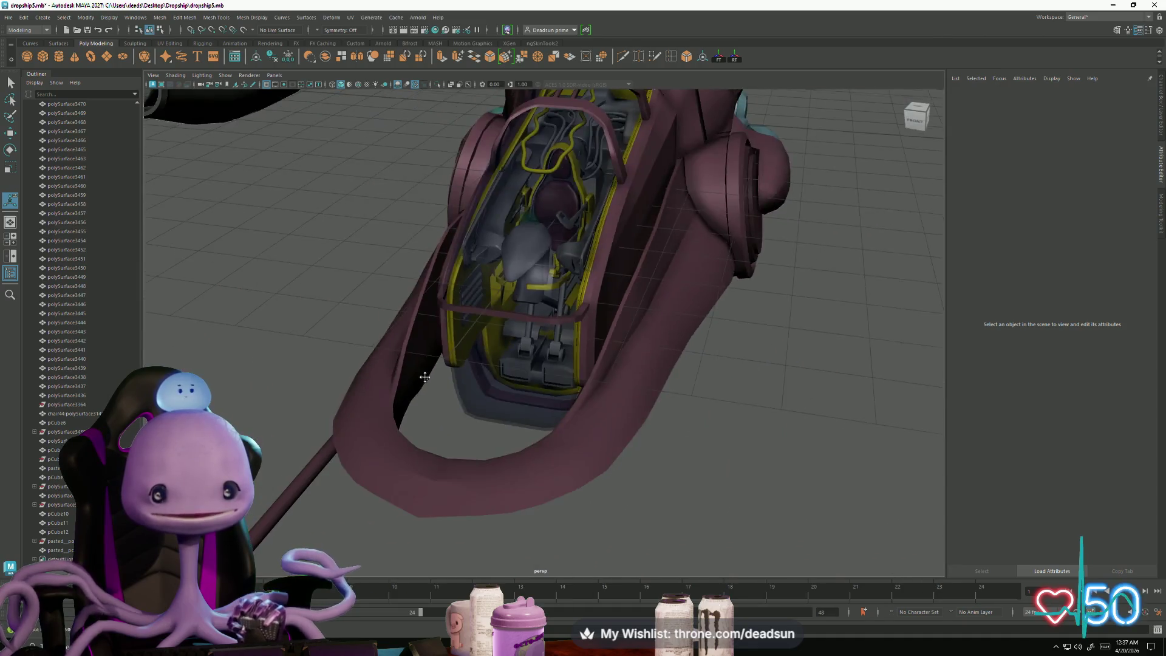
right_click_drag(424, 377, 299, 377, "alt")
mouse_move(299, 377)
left_mouse_down("alt")
mouse_move(328, 394)
mouse_move(365, 389)
left_mouse_up("alt")
right_click_drag(364, 388, 386, 375, "alt")
left_click_drag(385, 375, 394, 376, "alt")
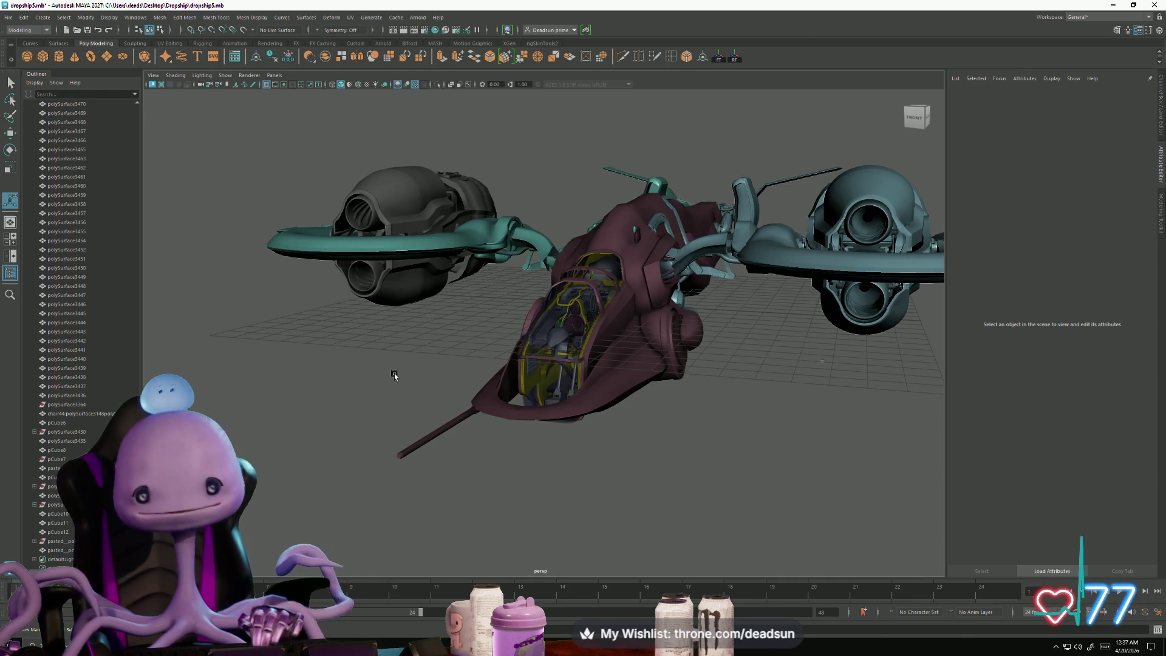
Step: Tumble and zoom around the dropship to an angled side view of the cockpit
mouse_move(418, 250)
left_mouse_down("alt")
mouse_move(582, 335)
mouse_move(425, 291)
left_mouse_up("alt")
scroll(581, 334, "up", 5)
scroll(253, 253, "down", 8)
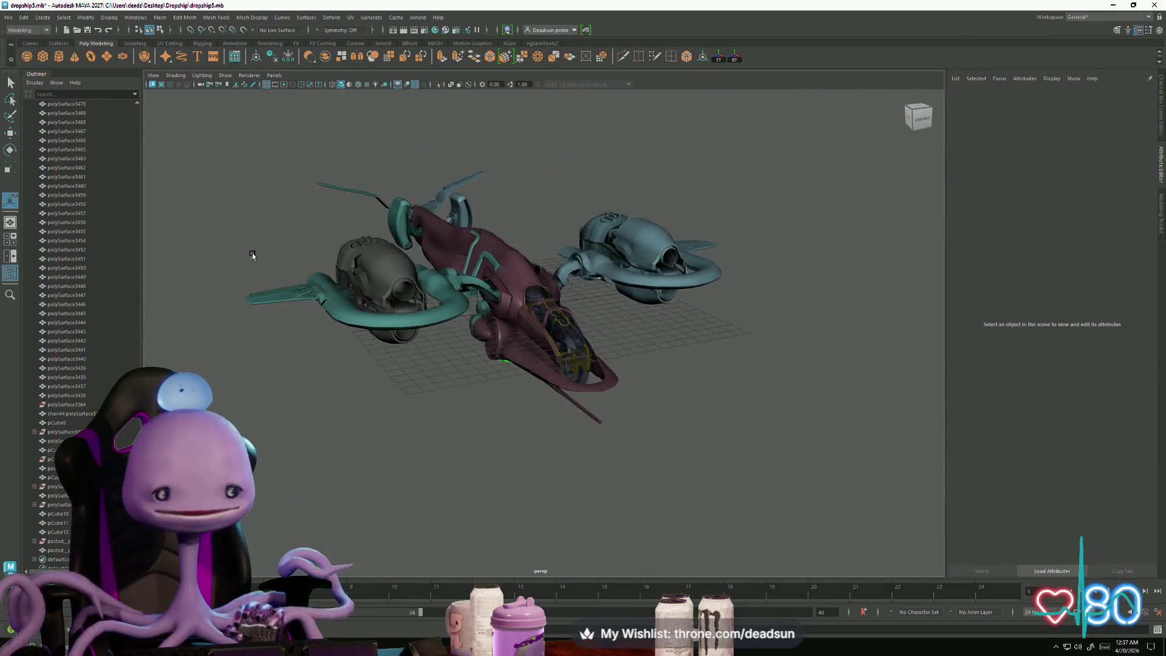
left_click_drag(253, 254, 463, 255, "alt")
right_click_drag(463, 255, 512, 332, "alt")
left_click_drag(512, 332, 557, 370, "alt")
scroll(556, 370, "up", 3)
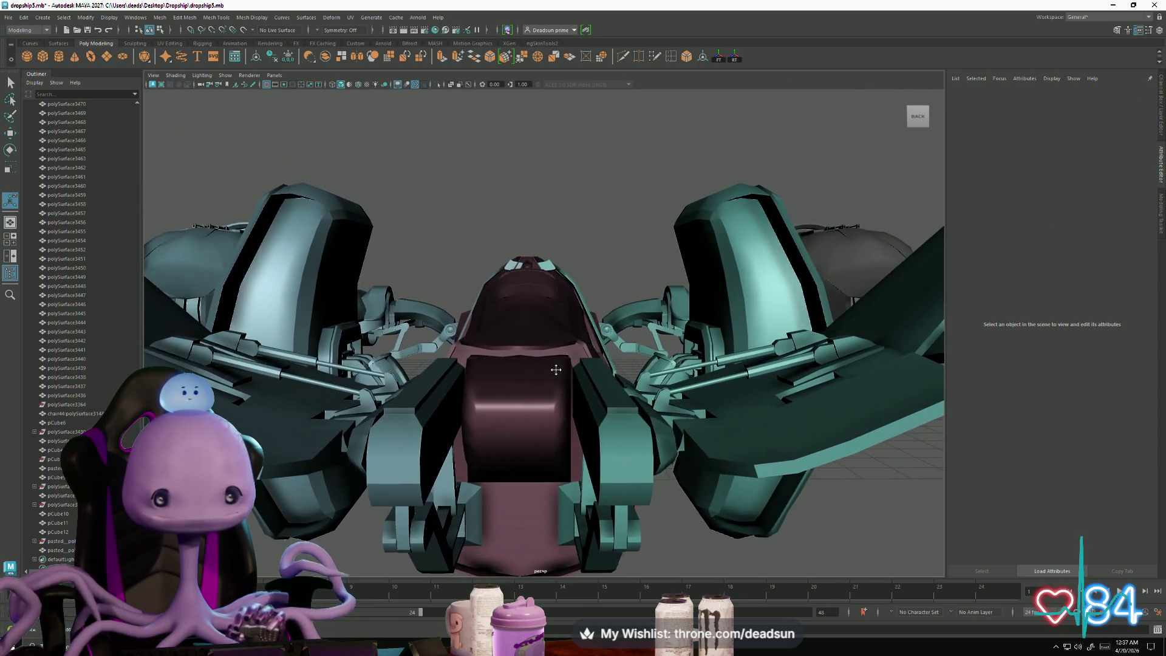
scroll(556, 370, "down", 10)
mouse_move(341, 263)
left_mouse_down("alt")
mouse_move(474, 297)
mouse_move(493, 397)
mouse_move(728, 416)
left_mouse_up("alt")
scroll(486, 316, "up", 5)
scroll(867, 424, "up", 5)
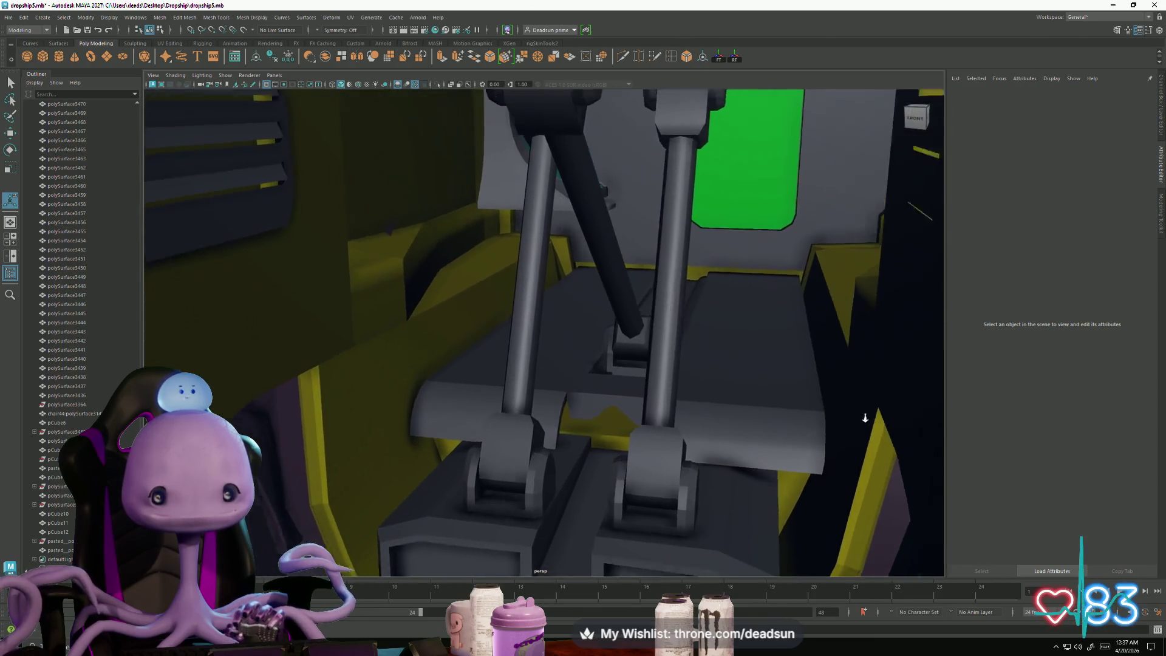
scroll(867, 423, "down", 10)
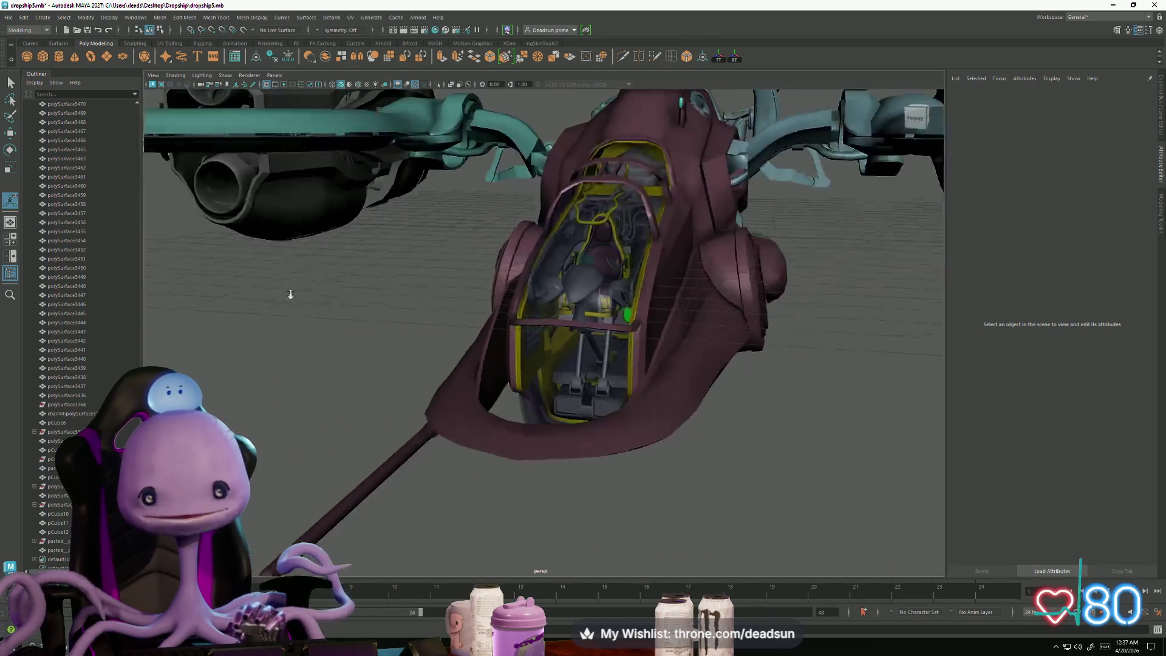
mouse_move(290, 294)
left_mouse_down("alt")
mouse_move(334, 323)
mouse_move(509, 346)
mouse_move(390, 333)
mouse_move(406, 351)
left_mouse_up("alt")
Step: Select the maroon outer hull shell Blade:RoadKillOut5 around the cockpit
left_click(486, 407)
mouse_move(486, 407)
left_mouse_down("alt")
mouse_move(637, 351)
mouse_move(687, 480)
mouse_move(613, 428)
mouse_move(596, 439)
mouse_move(662, 467)
mouse_move(510, 409)
mouse_move(507, 383)
mouse_move(507, 408)
mouse_move(532, 404)
mouse_move(520, 390)
mouse_move(505, 420)
left_mouse_up("alt")
scroll(638, 350, "up", 5)
scroll(538, 422, "down", 5)
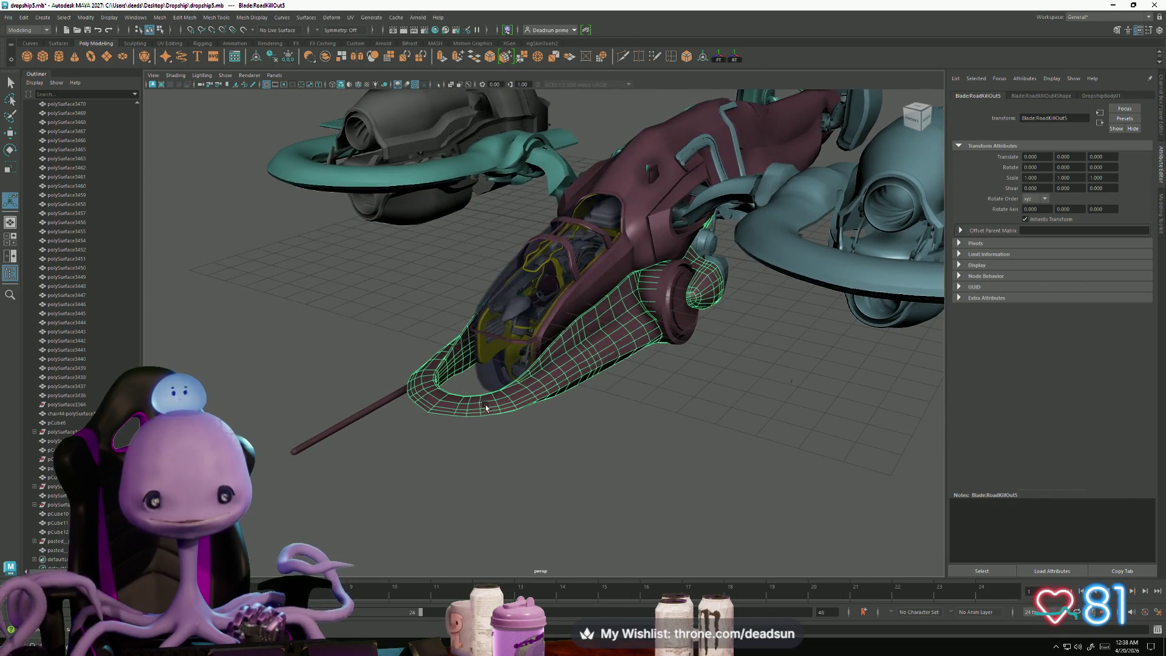
right_click_drag(515, 362, 514, 362)
Step: Select the dark spike in the yellow cockpit frame and slide a new edge loop across it
left_click(469, 451)
mouse_move(468, 451)
left_mouse_down("alt")
mouse_move(507, 419)
mouse_move(523, 437)
left_mouse_up("alt")
mouse_move(522, 437)
right_mouse_down("alt")
mouse_move(595, 490)
mouse_move(691, 515)
mouse_move(711, 538)
mouse_move(679, 494)
right_mouse_up("alt")
mouse_move(654, 488)
left_mouse_down("alt")
mouse_move(675, 460)
mouse_move(671, 498)
mouse_move(667, 459)
left_mouse_up("alt")
mouse_move(449, 370)
right_mouse_down("alt")
mouse_move(991, 448)
mouse_move(711, 476)
mouse_move(755, 448)
mouse_move(801, 503)
right_mouse_up("alt")
mouse_move(800, 503)
left_mouse_down("alt")
mouse_move(828, 479)
mouse_move(752, 486)
mouse_move(431, 455)
mouse_move(445, 462)
left_mouse_up("alt")
left_click(442, 459)
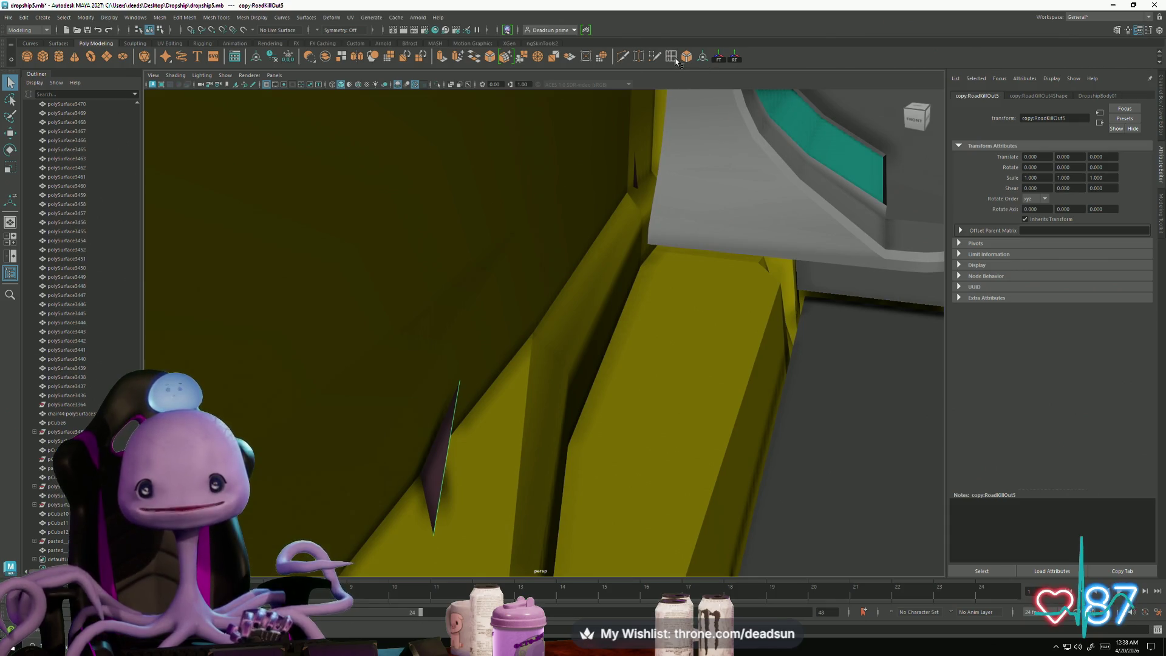
right_click_drag(450, 550, 441, 480, "shift")
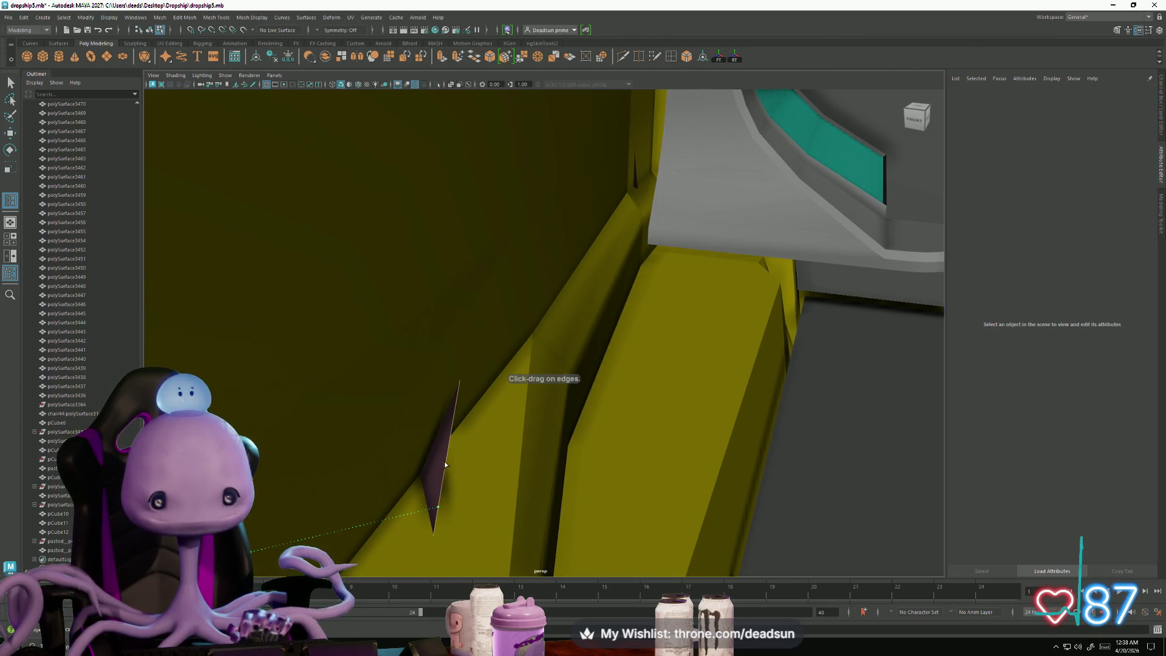
left_click(445, 465)
mouse_move(445, 465)
left_mouse_down("alt")
mouse_move(449, 450)
mouse_move(405, 417)
mouse_move(536, 443)
mouse_move(411, 450)
mouse_move(622, 486)
mouse_move(668, 455)
mouse_move(442, 554)
mouse_move(577, 464)
mouse_move(645, 330)
mouse_move(595, 402)
left_mouse_up("alt")
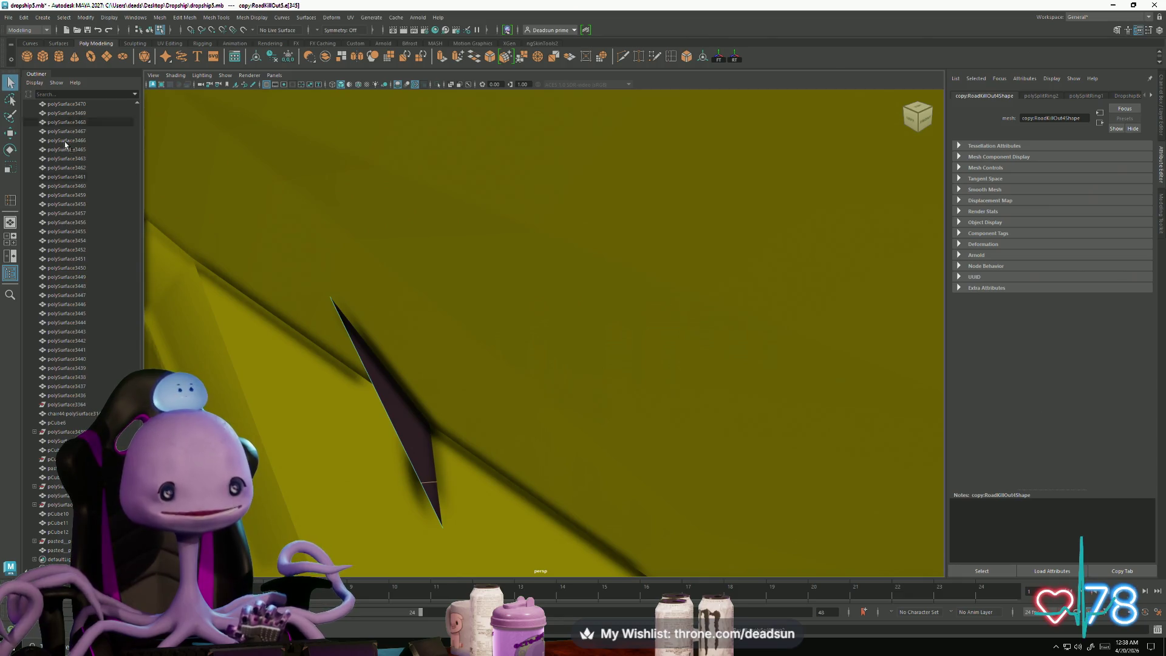
Step: Put the spike in vertex mode, pick one vertex and ready the Scale tool on it
right_click(366, 394)
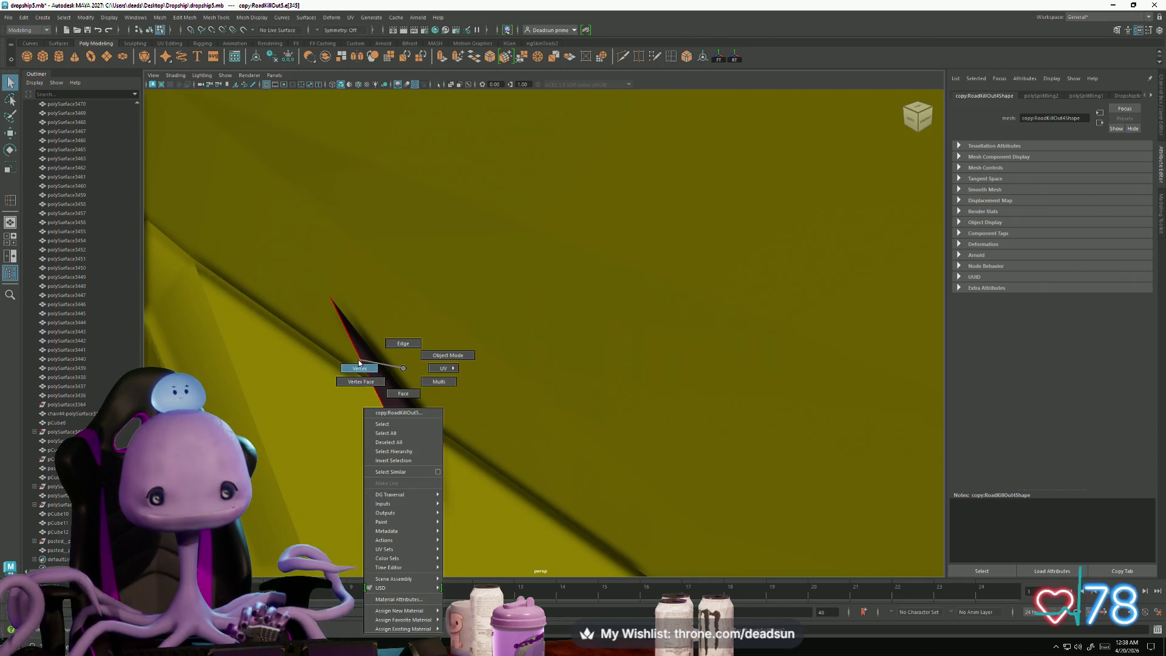
left_click(430, 500)
left_click(420, 486)
scroll(325, 482, "down", 5)
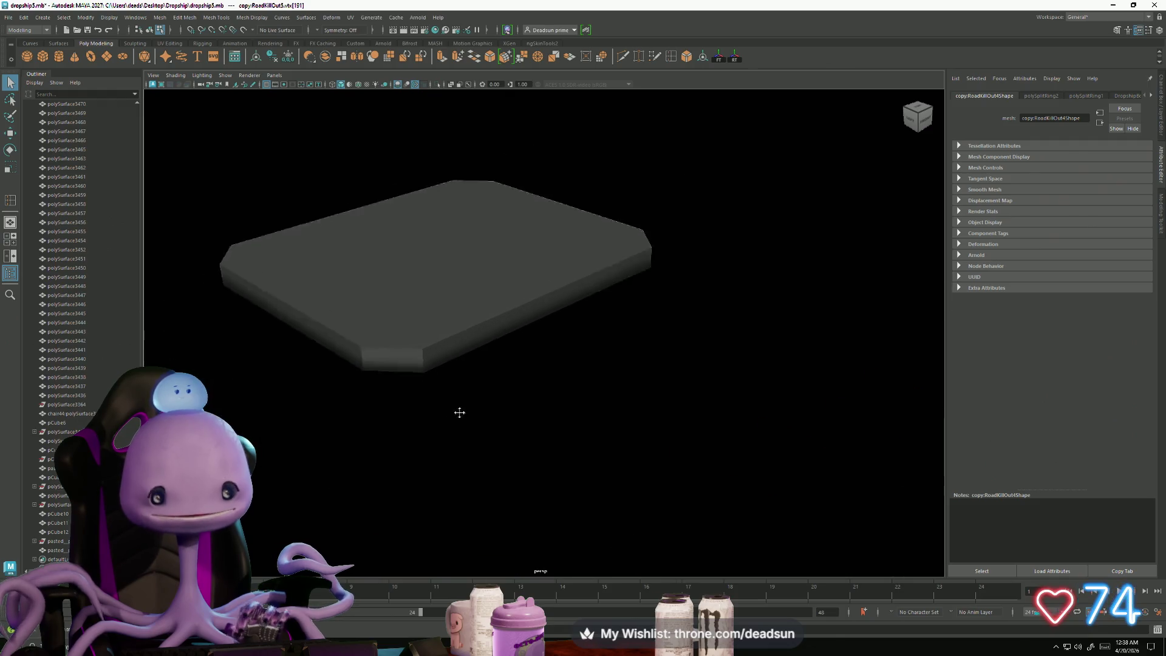
scroll(453, 416, "up", 5)
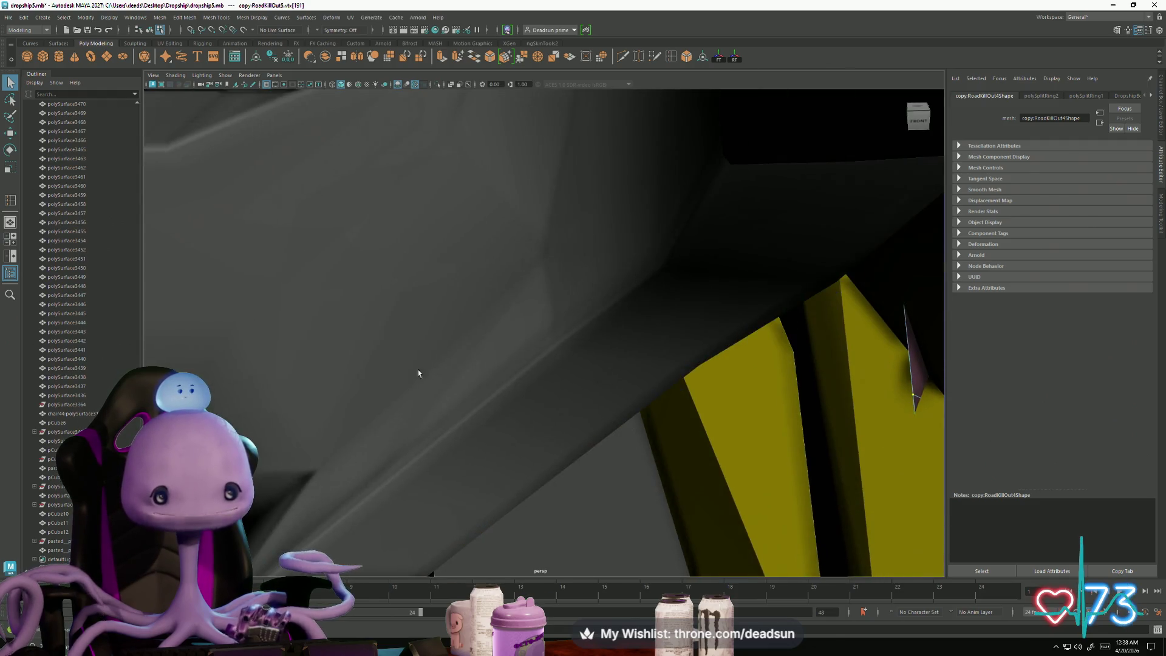
mouse_move(418, 373)
middle_mouse_down("alt")
mouse_move(544, 372)
mouse_move(757, 338)
mouse_move(374, 399)
mouse_move(455, 409)
mouse_move(266, 392)
middle_mouse_up("alt")
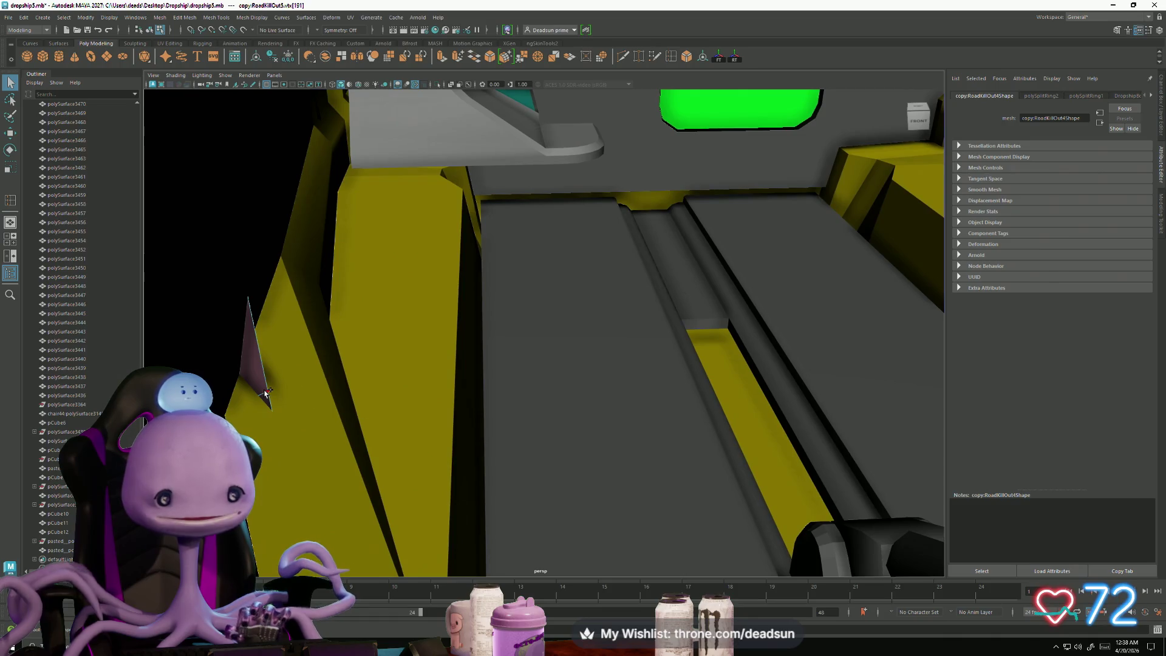
scroll(510, 458, "down", 5)
mouse_move(566, 414)
left_mouse_down("alt")
mouse_move(554, 402)
mouse_move(566, 410)
left_mouse_up("alt")
key("r")
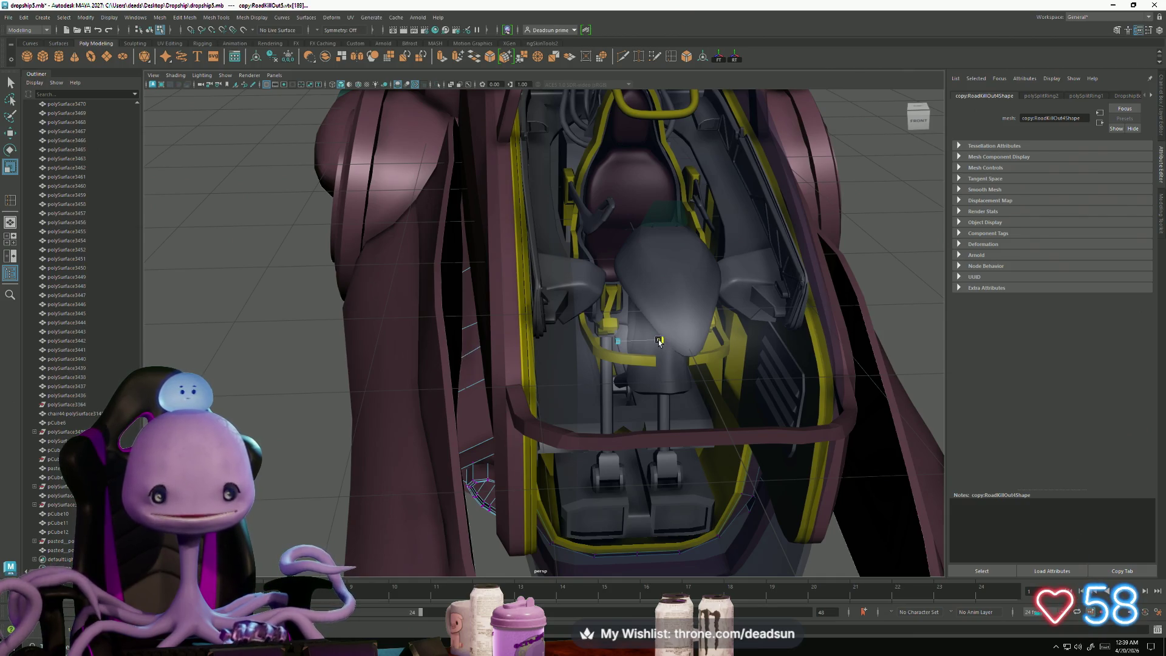
mouse_move(657, 342)
left_mouse_down("alt")
mouse_move(698, 349)
mouse_move(668, 344)
left_mouse_up("alt")
mouse_move(668, 344)
right_mouse_down("alt")
mouse_move(934, 501)
mouse_move(583, 409)
mouse_move(787, 499)
right_mouse_up("alt")
mouse_move(788, 499)
left_mouse_down("alt")
mouse_move(622, 458)
mouse_move(742, 471)
mouse_move(693, 471)
mouse_move(672, 455)
left_mouse_up("alt")
scroll(672, 455, "up", 3)
scroll(672, 455, "down", 3)
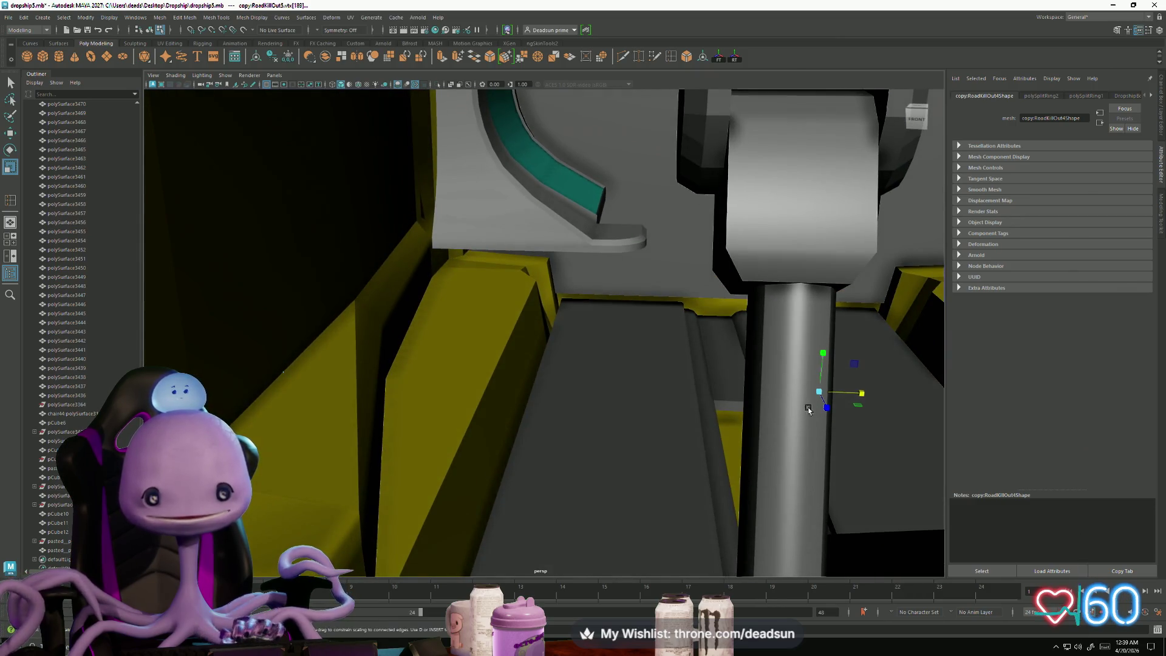
right_click_drag(823, 357, 451, 421, "alt")
right_click_drag(485, 356, 299, 409)
left_click_drag(299, 409, 364, 401, "alt")
right_click_drag(364, 401, 570, 376, "alt")
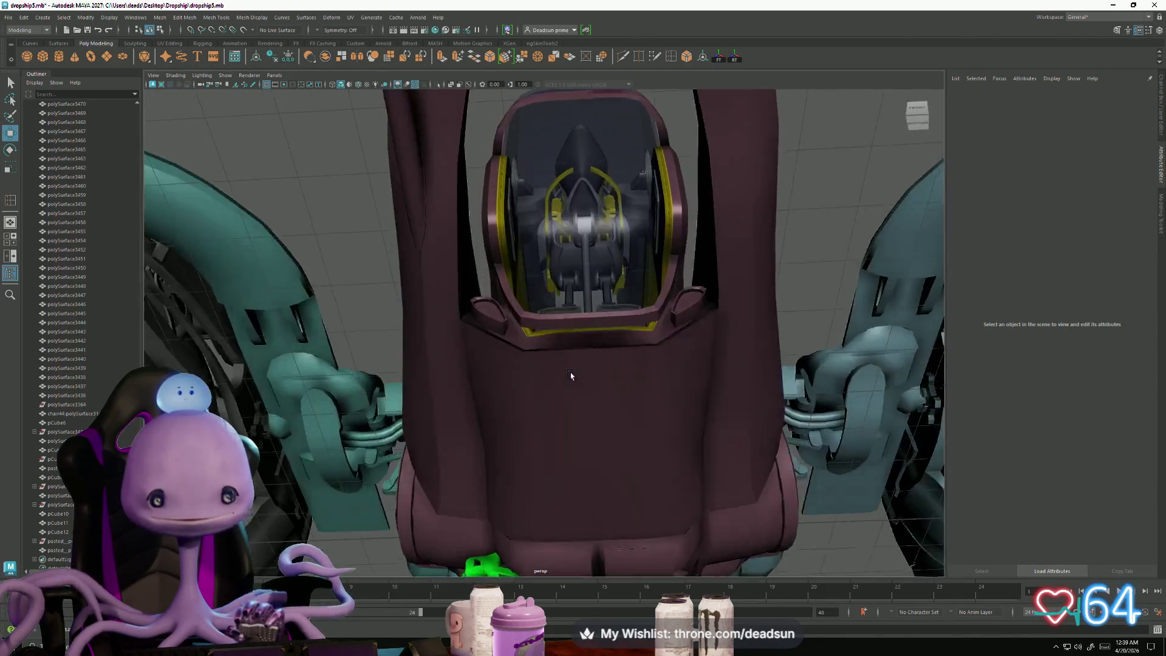
mouse_move(571, 375)
left_mouse_down("alt")
mouse_move(567, 367)
mouse_move(518, 419)
mouse_move(531, 440)
mouse_move(577, 445)
left_mouse_up("alt")
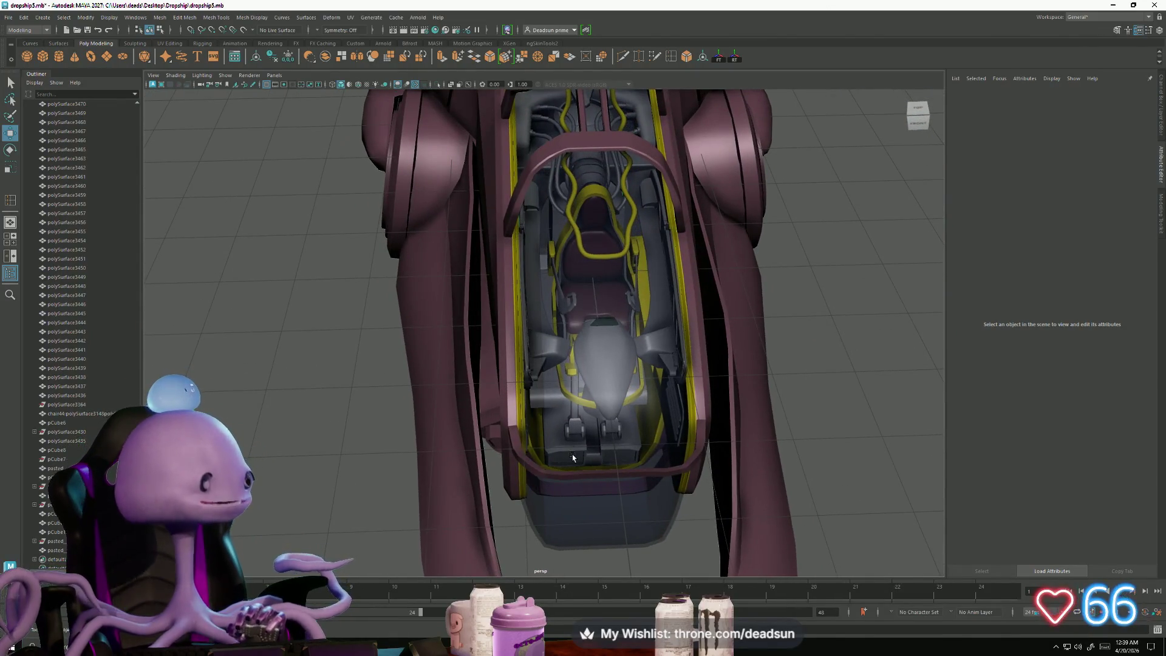
left_click(495, 400)
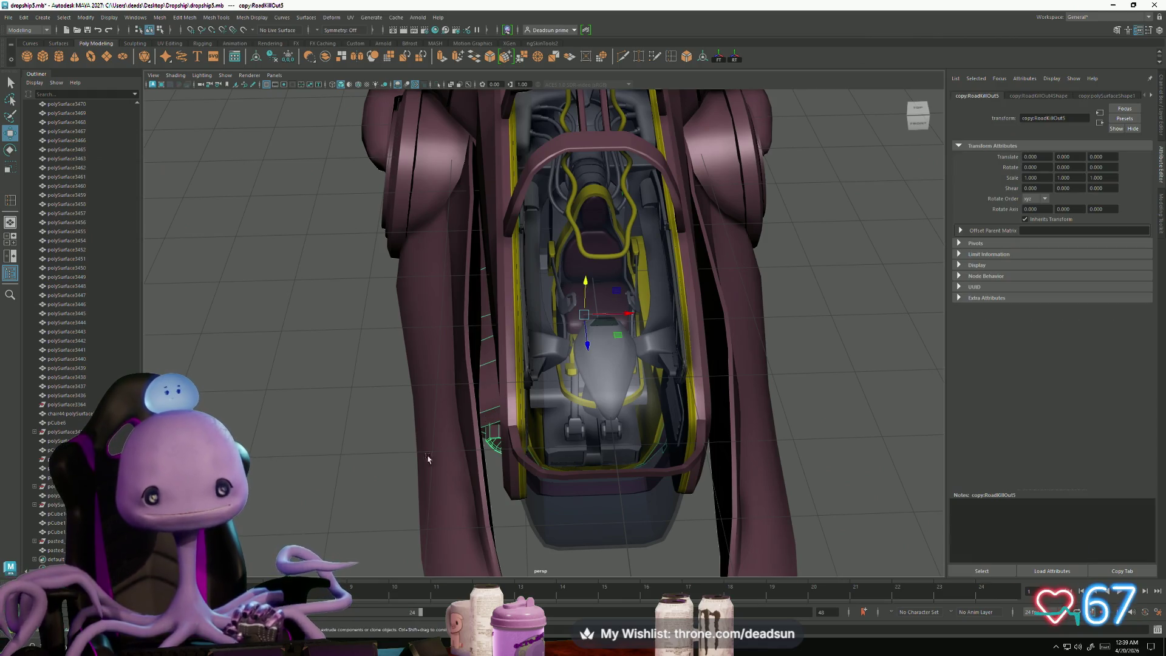
mouse_move(380, 457)
left_mouse_down("alt")
mouse_move(402, 381)
mouse_move(383, 392)
mouse_move(385, 359)
mouse_move(384, 393)
mouse_move(372, 359)
mouse_move(390, 455)
mouse_move(292, 430)
mouse_move(443, 441)
mouse_move(489, 463)
mouse_move(502, 443)
mouse_move(495, 409)
left_mouse_up("alt")
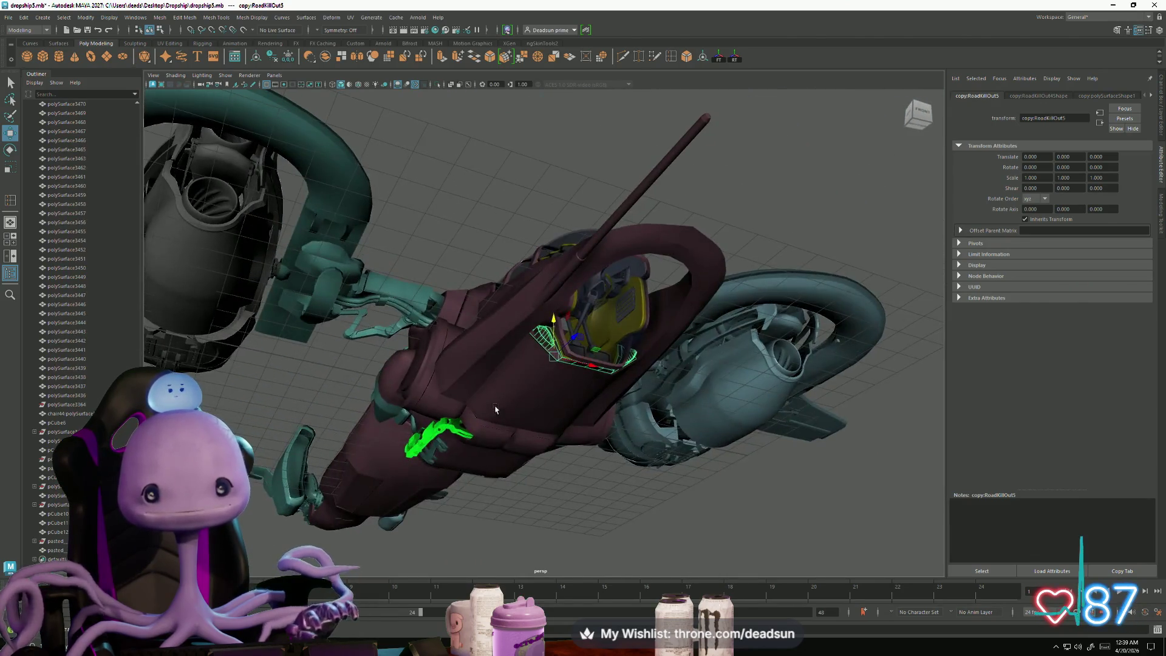
scroll(587, 413, "up", 5)
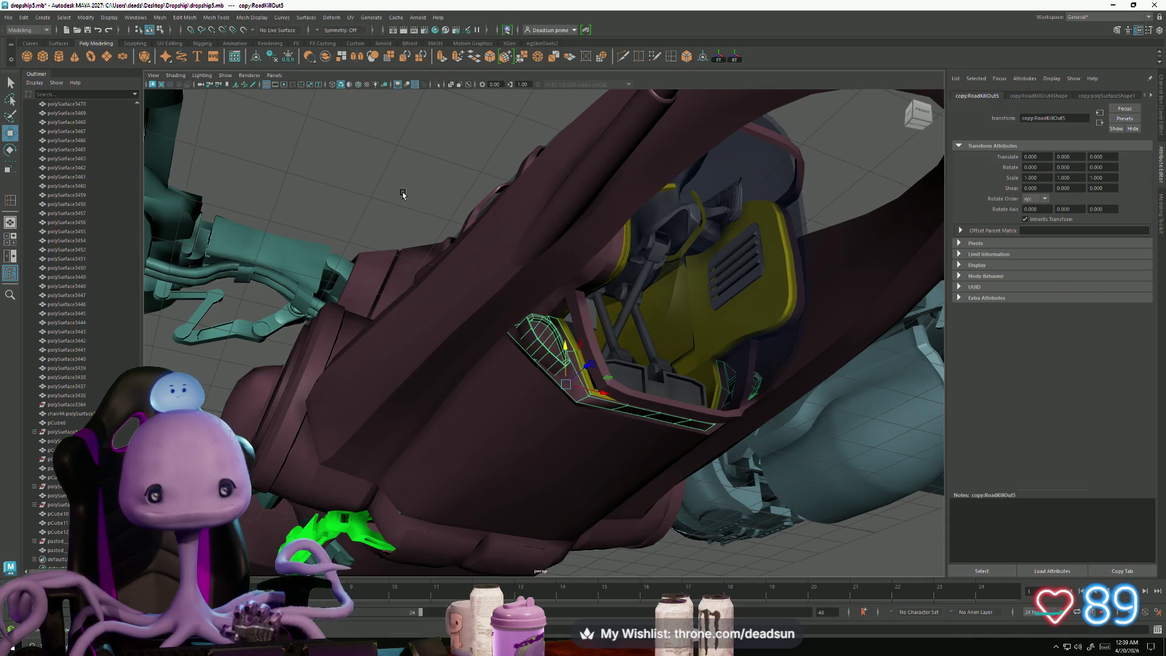
mouse_move(403, 194)
left_mouse_down("alt")
mouse_move(644, 443)
mouse_move(563, 517)
mouse_move(636, 420)
left_mouse_up("alt")
scroll(651, 446, "up", 6)
scroll(630, 448, "down", 8)
scroll(563, 517, "up", 8)
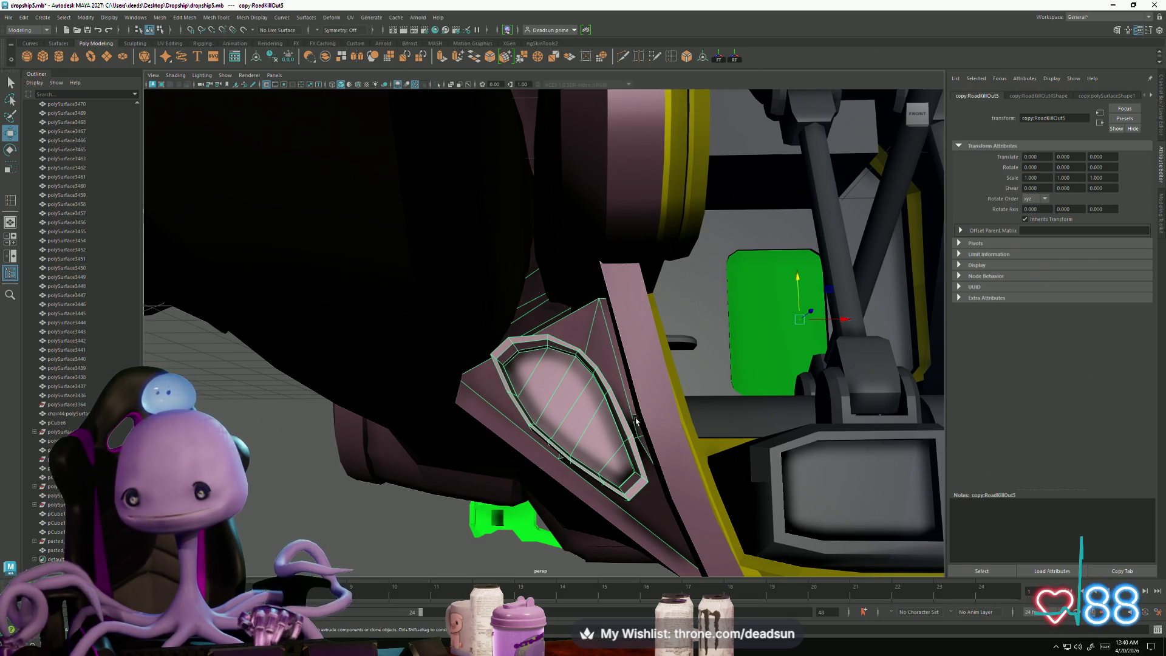
mouse_move(550, 434)
left_mouse_down("alt")
mouse_move(583, 482)
mouse_move(507, 441)
mouse_move(462, 316)
mouse_move(417, 399)
mouse_move(468, 463)
mouse_move(510, 463)
left_mouse_up("alt")
right_click_drag(516, 383, 398, 456)
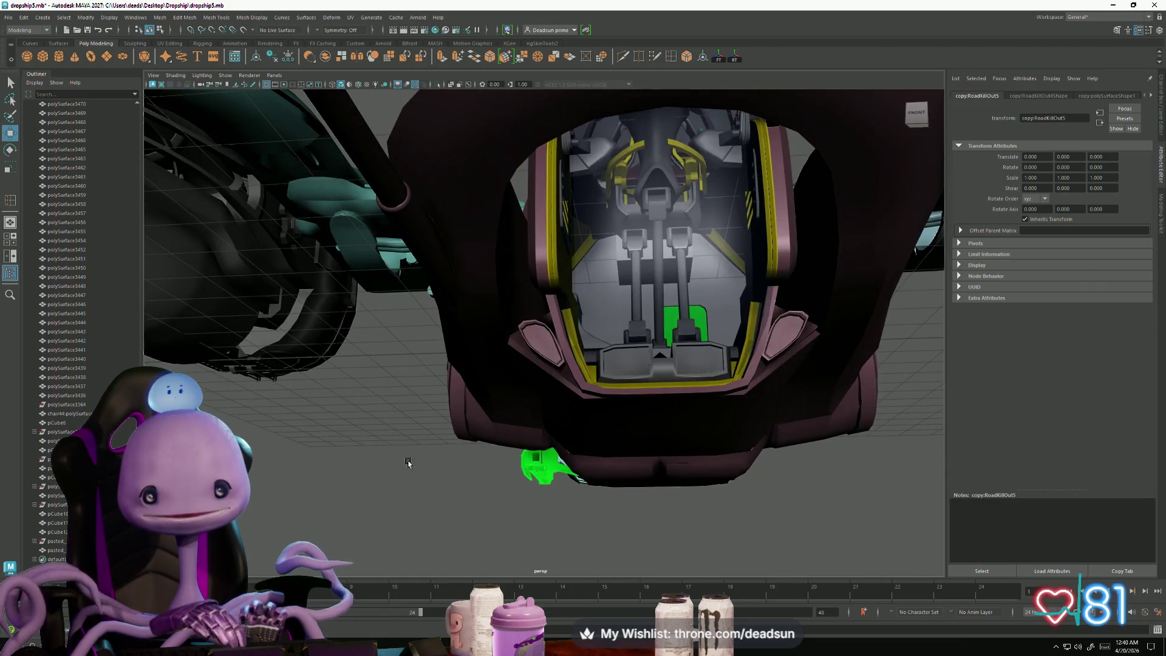
left_click(398, 456)
mouse_move(383, 413)
left_mouse_down("alt")
mouse_move(463, 387)
mouse_move(465, 430)
left_mouse_up("alt")
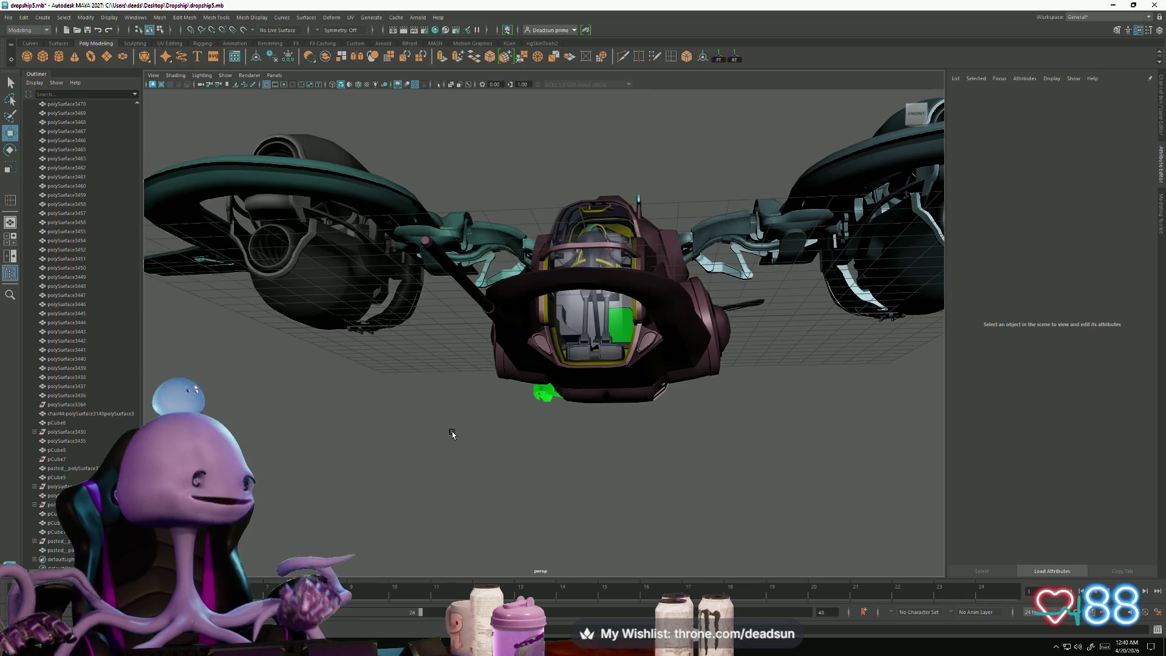
mouse_move(465, 431)
left_mouse_down("alt")
mouse_move(466, 396)
mouse_move(443, 442)
mouse_move(460, 450)
mouse_move(446, 427)
left_mouse_up("alt")
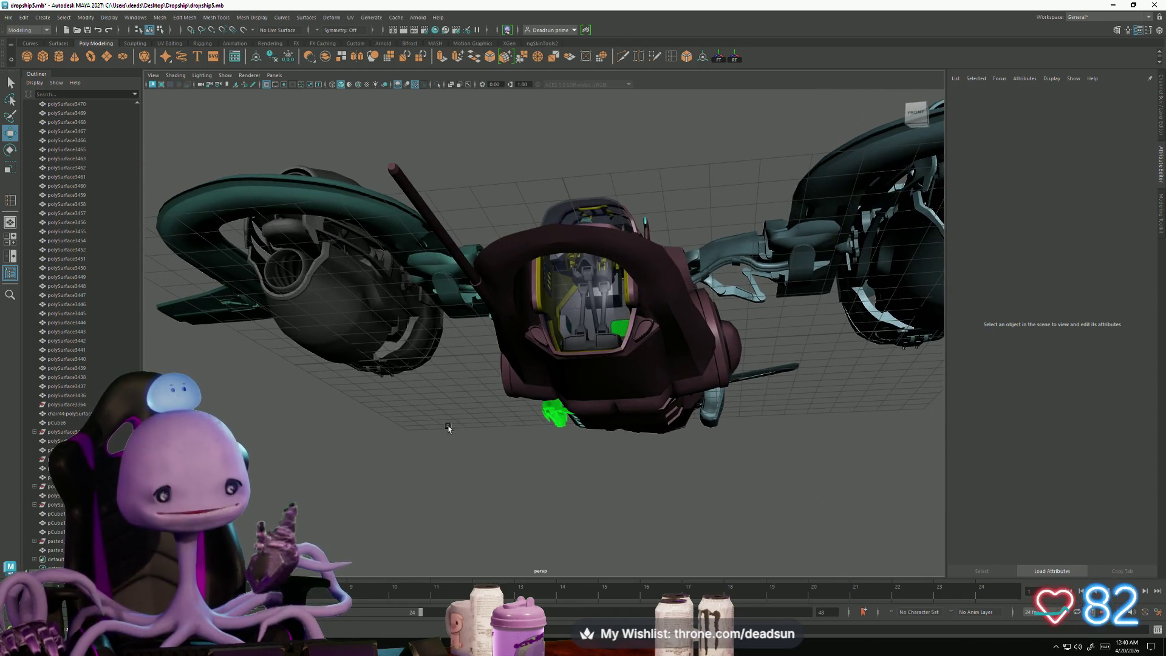
left_click_drag(448, 427, 458, 406, "alt")
mouse_move(458, 405)
right_mouse_down("alt")
mouse_move(572, 380)
mouse_move(562, 270)
mouse_move(552, 380)
right_mouse_up("alt")
left_click(562, 269)
mouse_move(552, 380)
left_mouse_down("alt")
mouse_move(531, 380)
mouse_move(523, 395)
mouse_move(541, 390)
mouse_move(448, 364)
mouse_move(469, 365)
left_mouse_up("alt")
left_click(447, 281)
mouse_move(489, 308)
left_mouse_down("alt")
mouse_move(532, 384)
mouse_move(519, 354)
left_mouse_up("alt")
right_click_drag(519, 354, 606, 368, "alt")
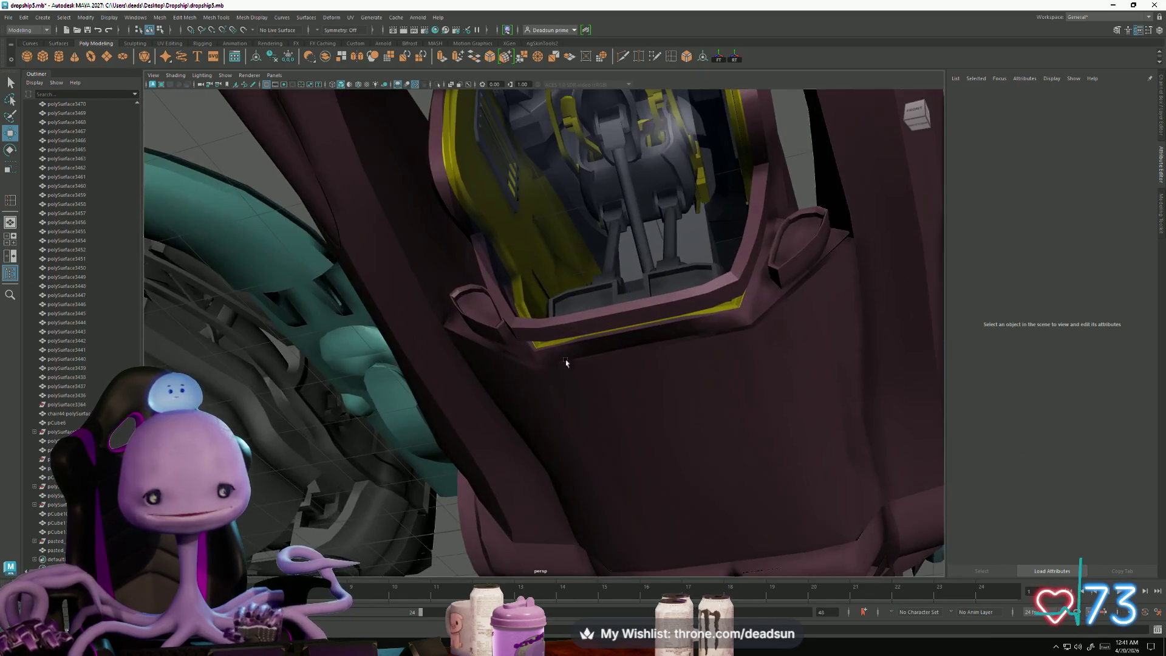
left_click(486, 313)
right_click_drag(442, 410, 486, 468, "alt")
left_click(492, 476)
mouse_move(492, 476)
left_mouse_down("alt")
mouse_move(540, 505)
mouse_move(433, 488)
mouse_move(454, 409)
mouse_move(499, 440)
mouse_move(453, 462)
mouse_move(444, 445)
left_mouse_up("alt")
scroll(534, 492, "up", 15)
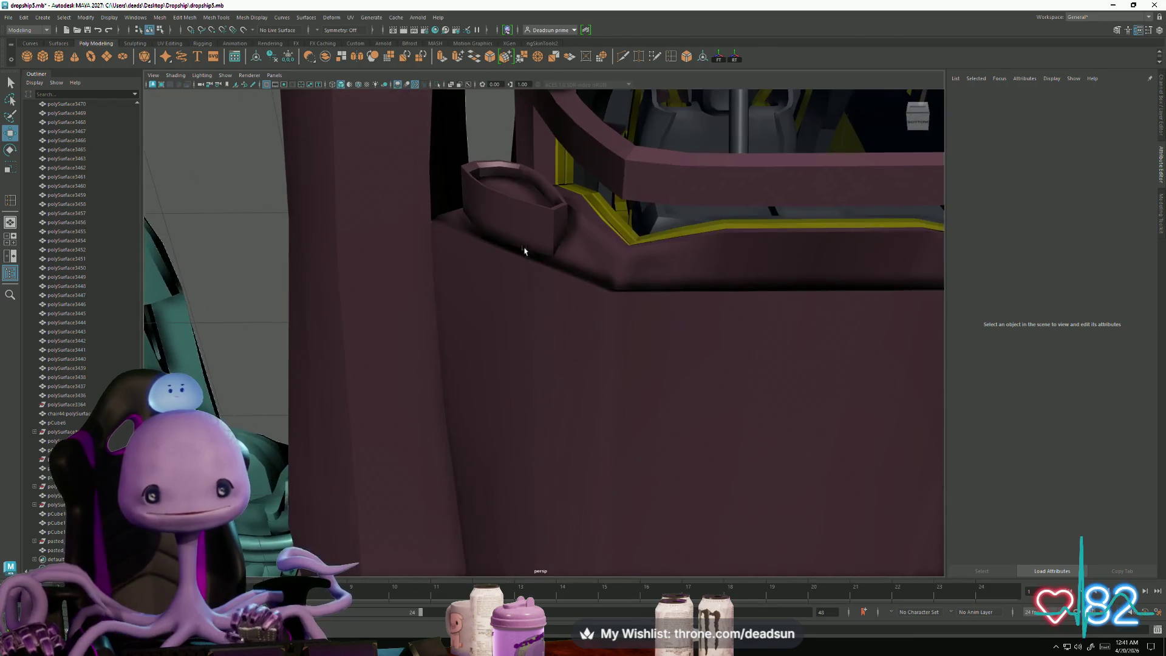
left_click(531, 277)
mouse_move(531, 277)
left_mouse_down("alt")
mouse_move(484, 432)
mouse_move(567, 466)
mouse_move(547, 443)
mouse_move(632, 497)
mouse_move(468, 411)
left_mouse_up("alt")
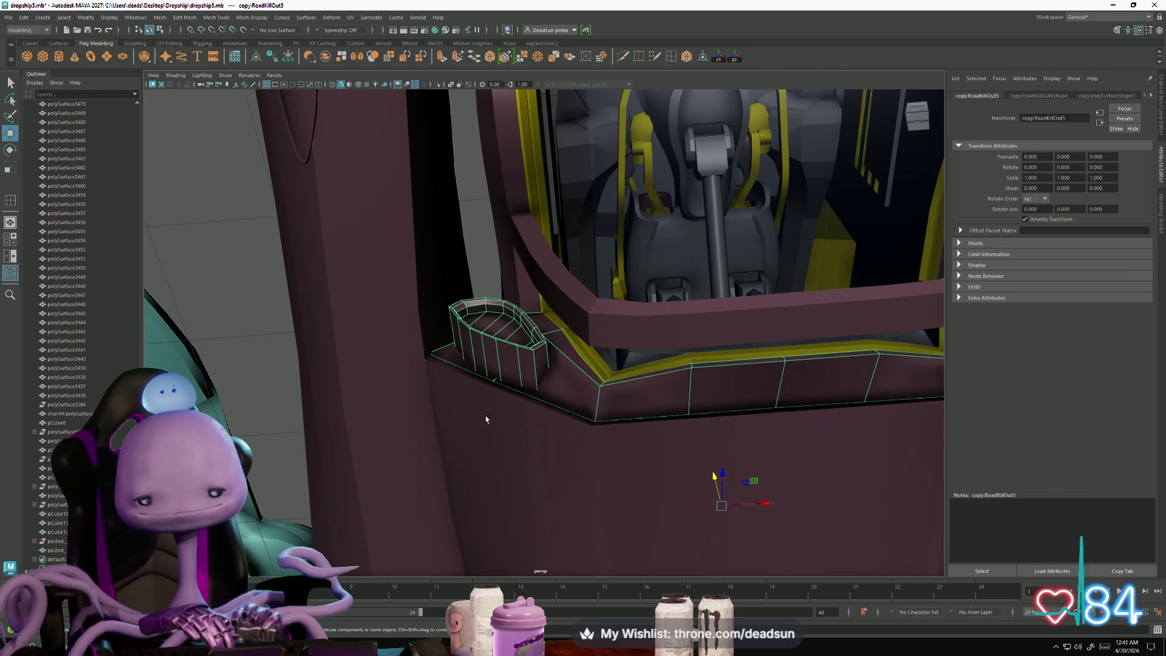
scroll(520, 415, "down", 5)
mouse_move(520, 415)
left_mouse_down("alt")
mouse_move(546, 425)
mouse_move(535, 428)
left_mouse_up("alt")
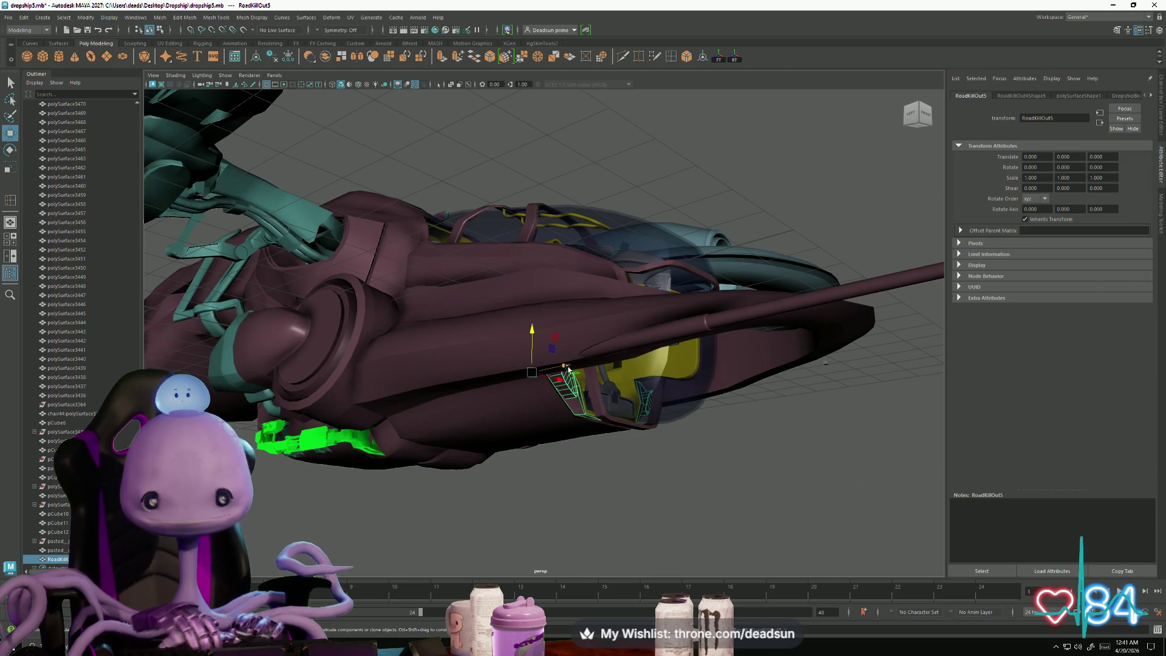
mouse_move(883, 376)
left_mouse_down("alt")
mouse_move(671, 424)
mouse_move(534, 395)
mouse_move(385, 482)
mouse_move(616, 366)
mouse_move(607, 461)
left_mouse_up("alt")
scroll(607, 461, "up", 5)
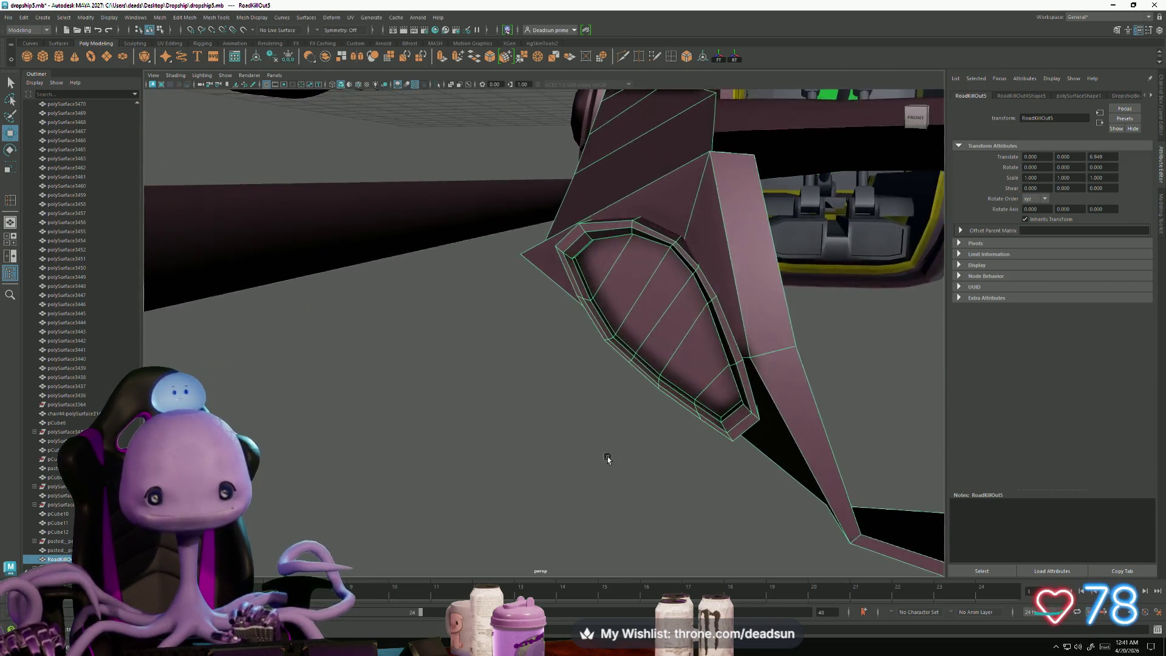
Step: Select the faces inside the wing panel recess and bring up Mesh > Edit Mesh
right_click_drag(564, 401, 564, 400)
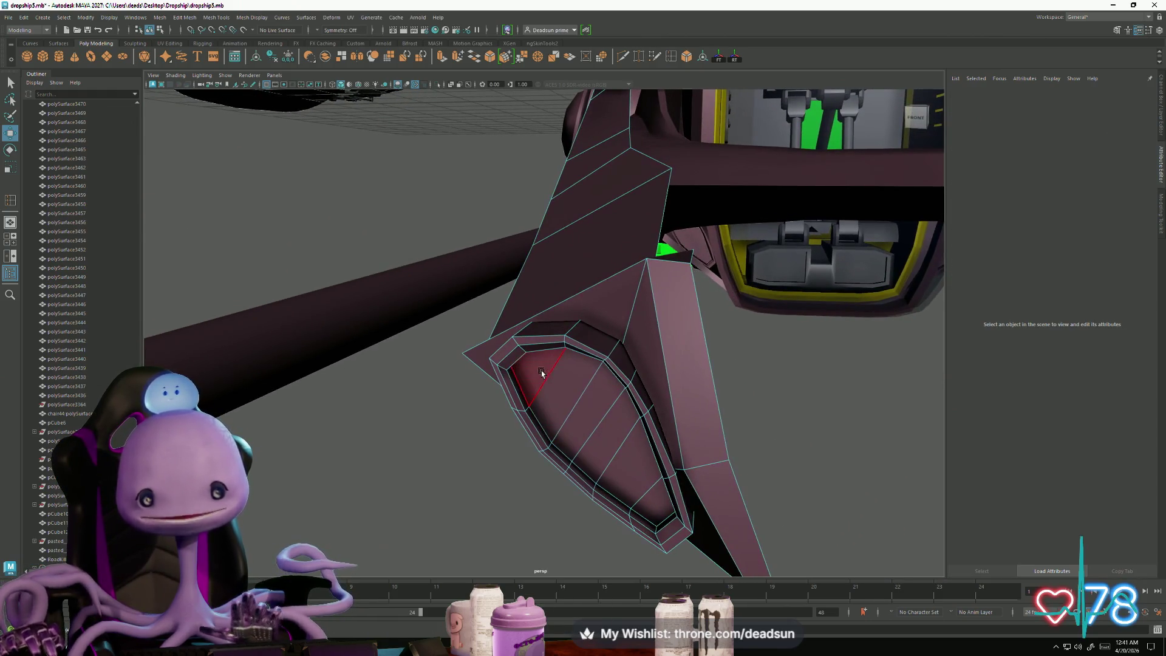
left_click(563, 398)
left_click(629, 463)
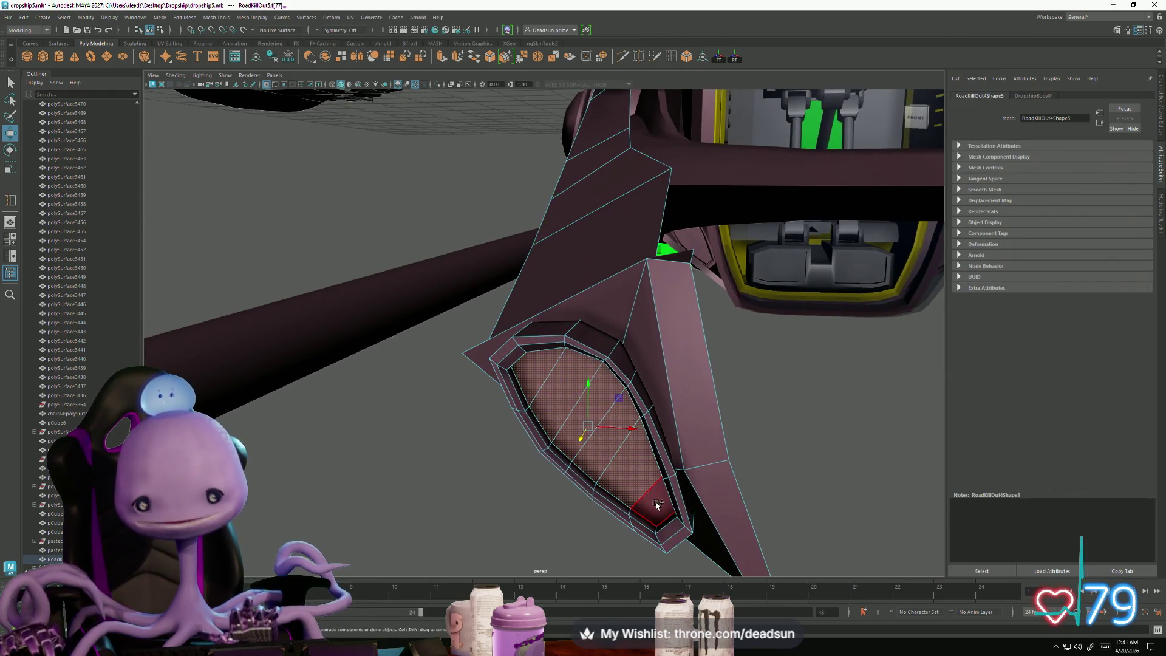
left_click_drag(629, 463, 315, 418, "alt")
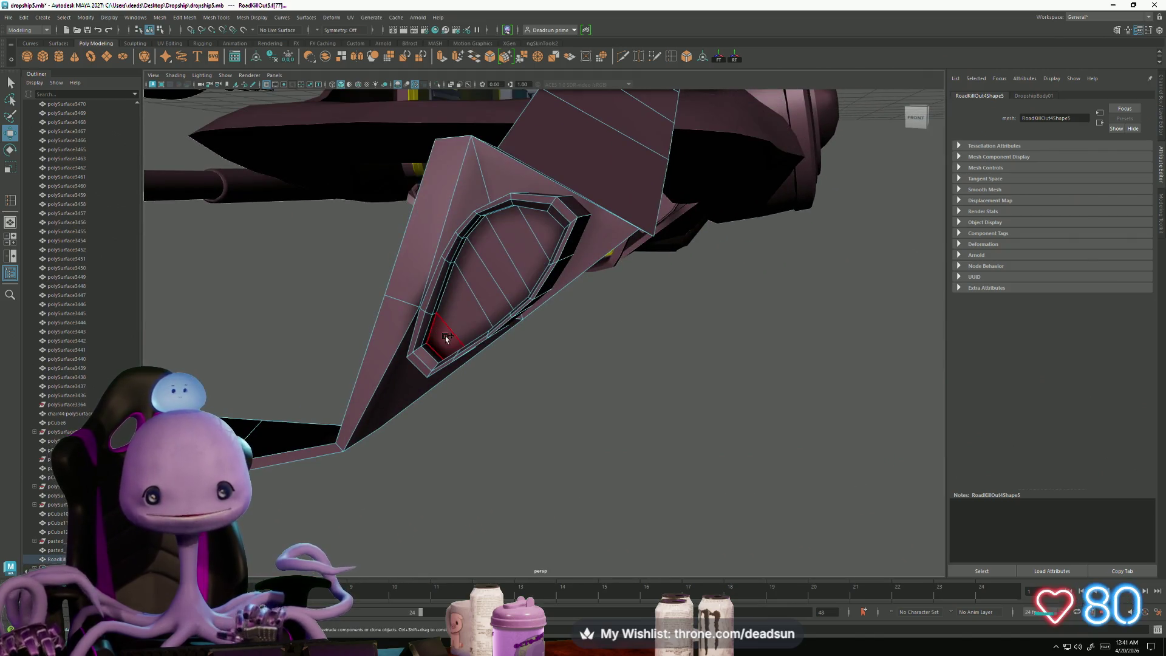
left_click_drag(368, 483, 197, 113, "alt")
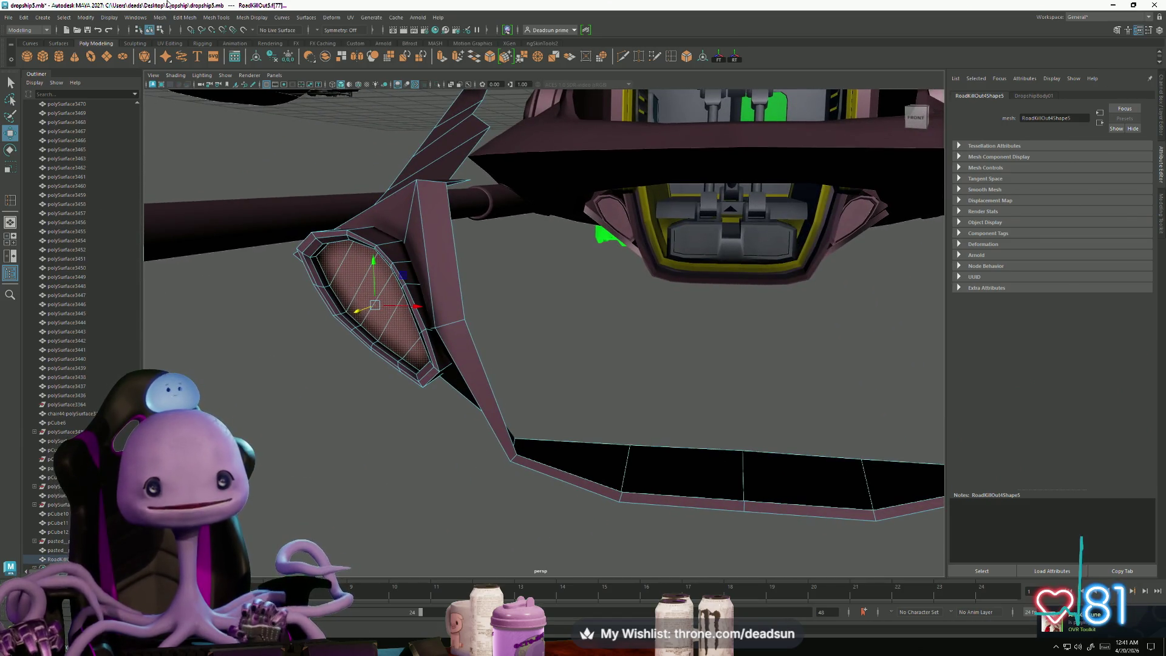
left_click(159, 18)
mouse_move(177, 19)
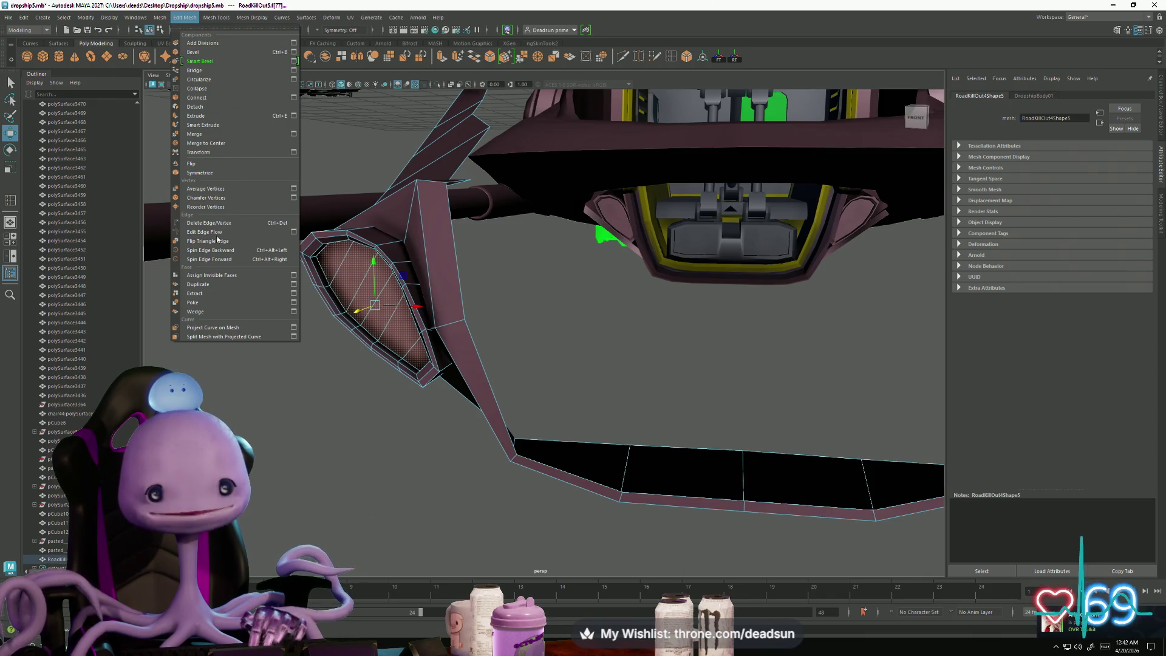
Step: Extract the recess faces as a separate piece, hide the wing panel, and select the piece's faces
left_click(206, 294)
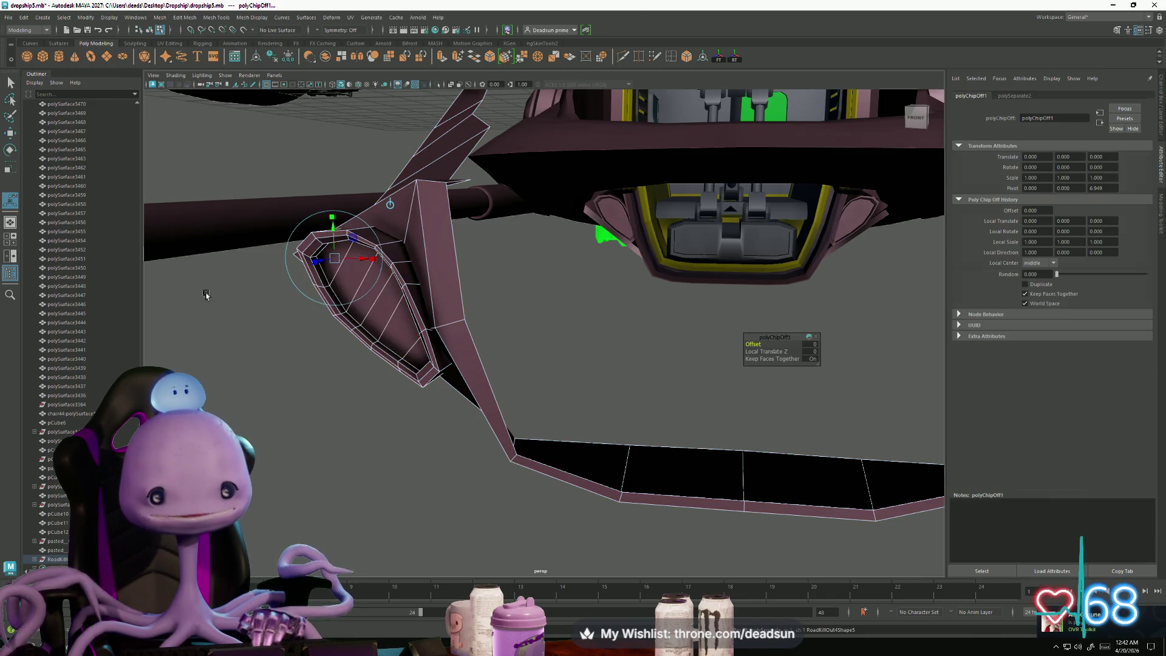
key("q")
left_click(473, 274)
left_click(447, 279)
key("ctrl+h")
left_click(375, 263)
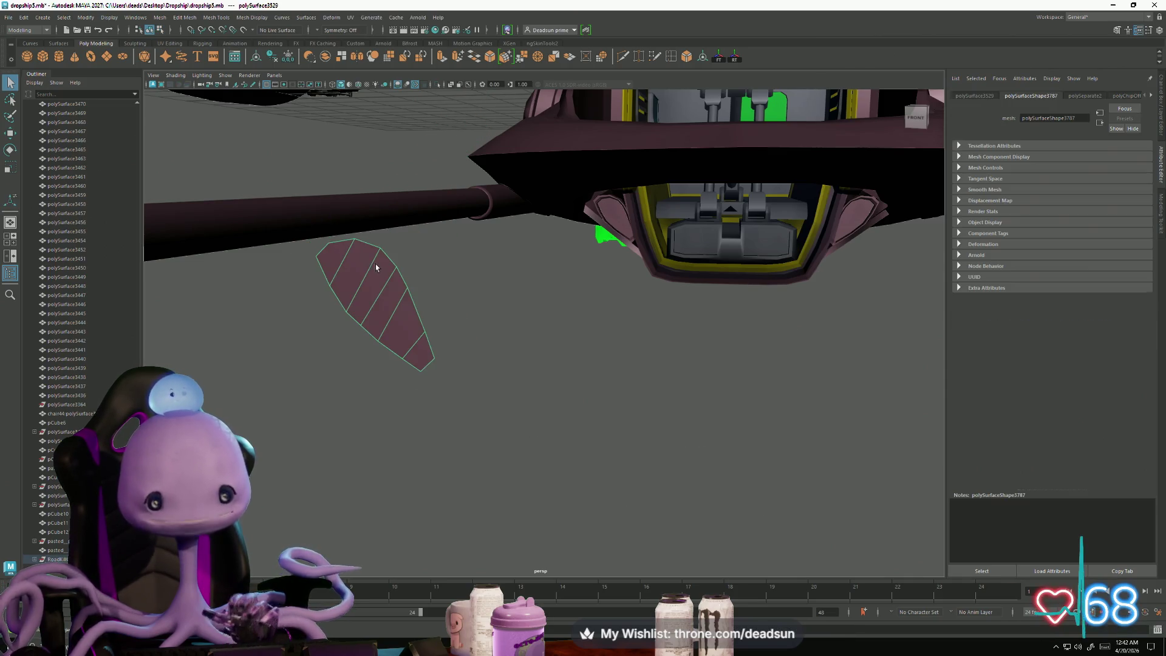
right_click_drag(376, 271, 377, 293)
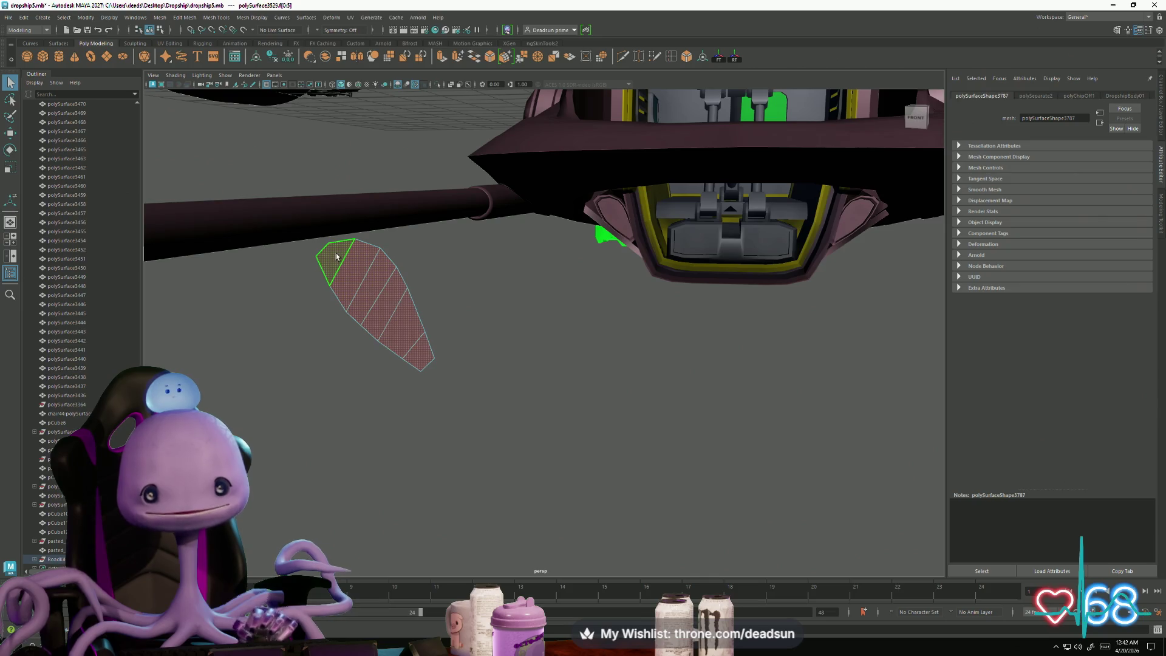
Step: Extrude the extracted piece into a slab 0.121 thick
left_click(442, 57)
key("f")
scroll(404, 318, "down", 2)
left_click_drag(404, 319, 424, 333, "alt")
mouse_move(514, 248)
left_mouse_down()
mouse_move(435, 253)
mouse_move(435, 289)
mouse_move(456, 249)
left_mouse_up()
left_click_drag(547, 195, 486, 304, "alt")
Step: Extrude the front face again and scale it inward into an inset, toggling Isolate Select
key("r")
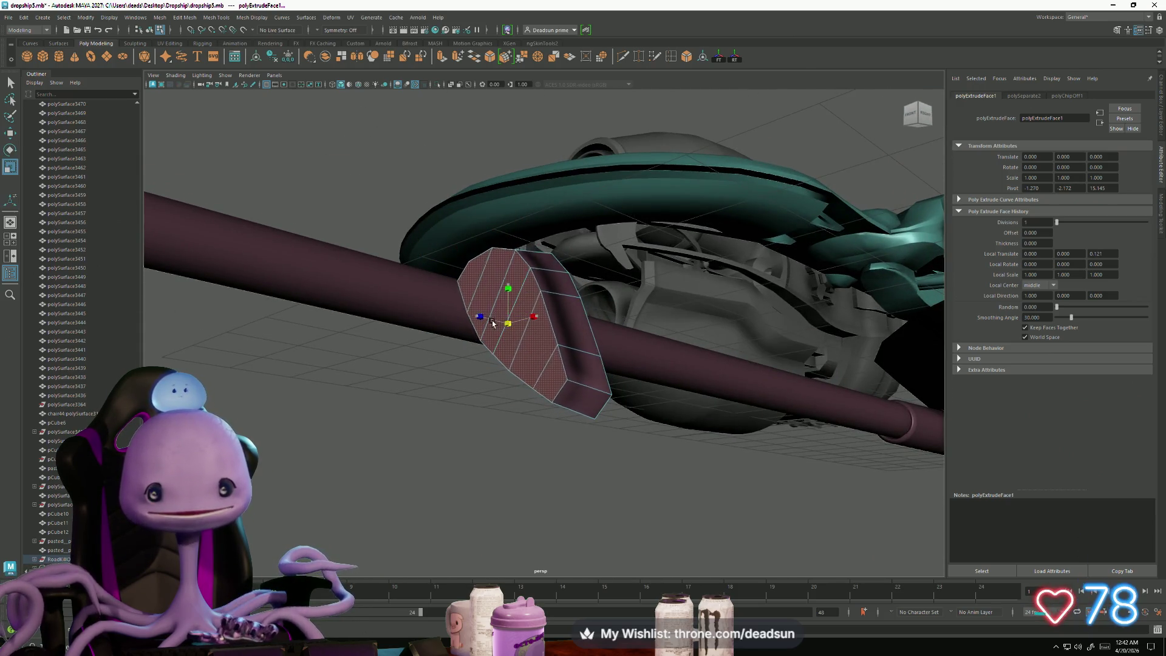
left_click_drag(422, 286, 458, 265, "alt")
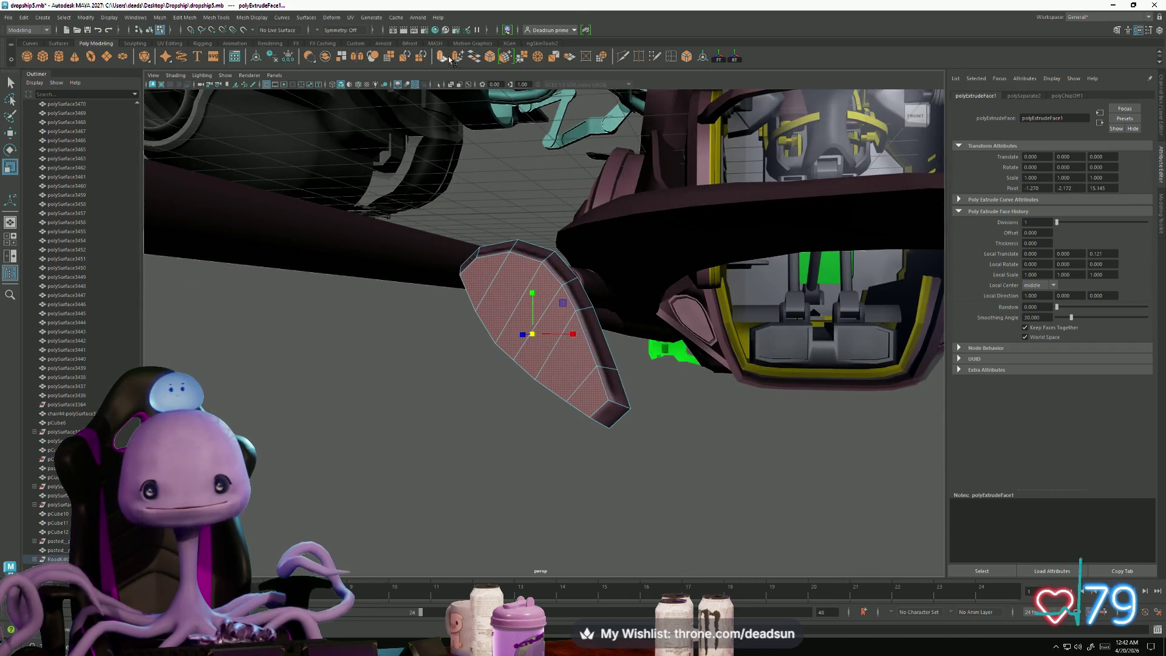
key("ctrl+e")
mouse_move(530, 328)
left_mouse_down()
mouse_move(449, 340)
mouse_move(474, 360)
mouse_move(497, 350)
left_mouse_up()
key("ctrl+1")
key("w")
key("ctrl+1")
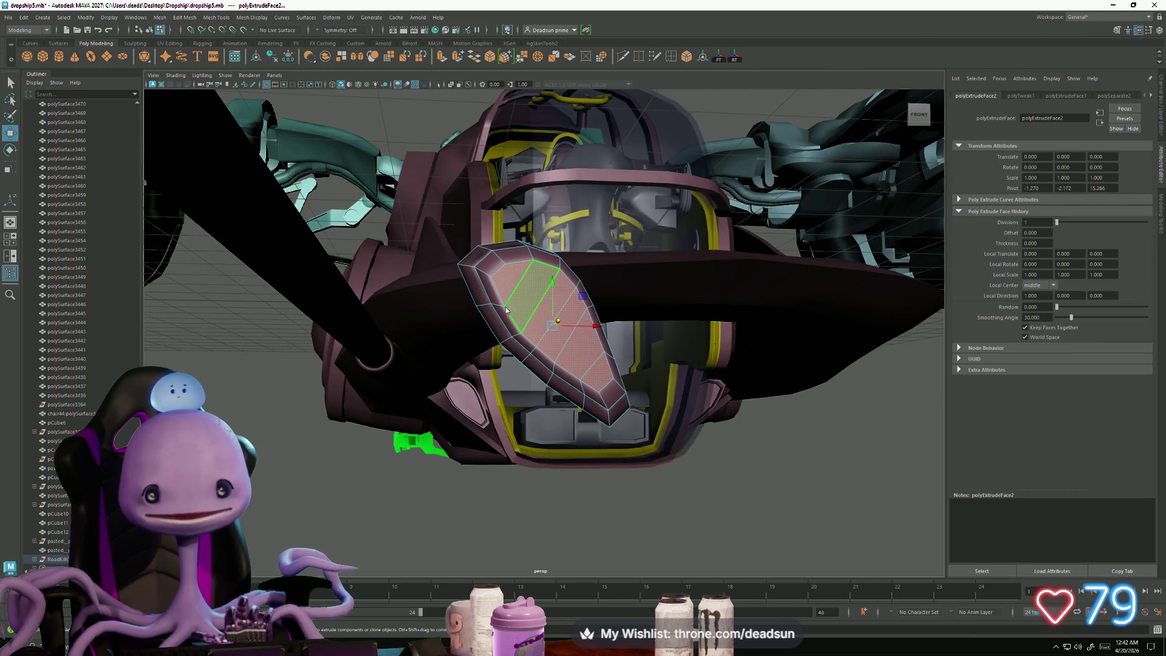
Step: Enter vertex mode and nudge the vertices along the panel's upper edge
key("F9")
left_click(506, 308)
left_click_drag(506, 308, 485, 348, "alt")
right_click_drag(485, 348, 592, 308, "alt")
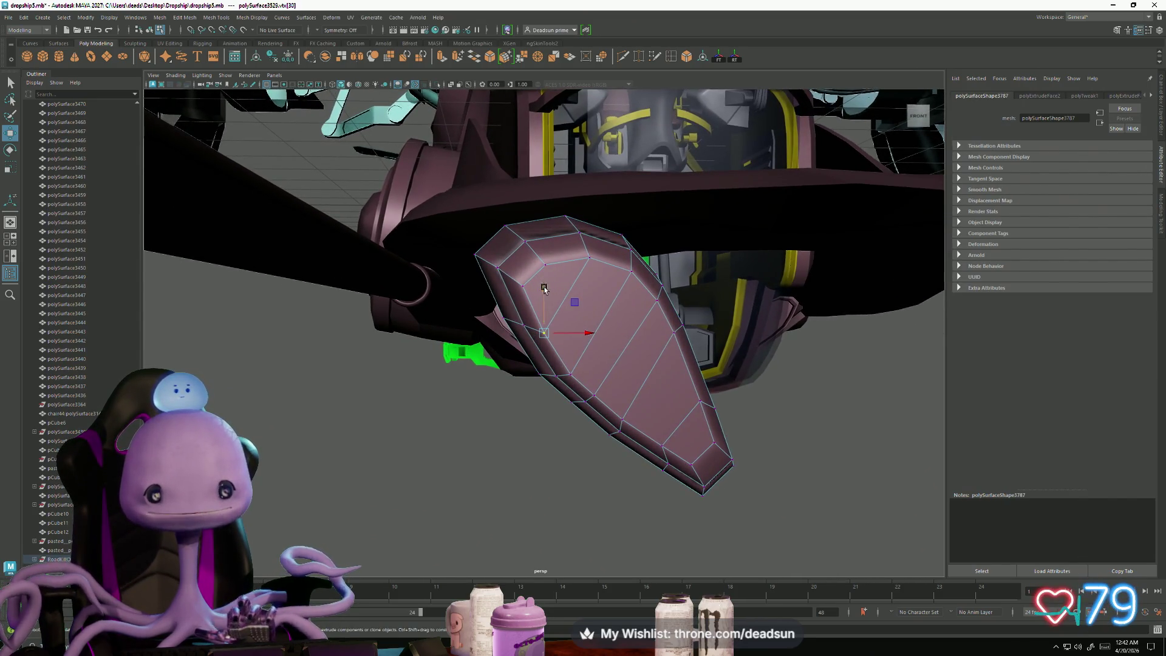
left_click_drag(544, 288, 533, 274)
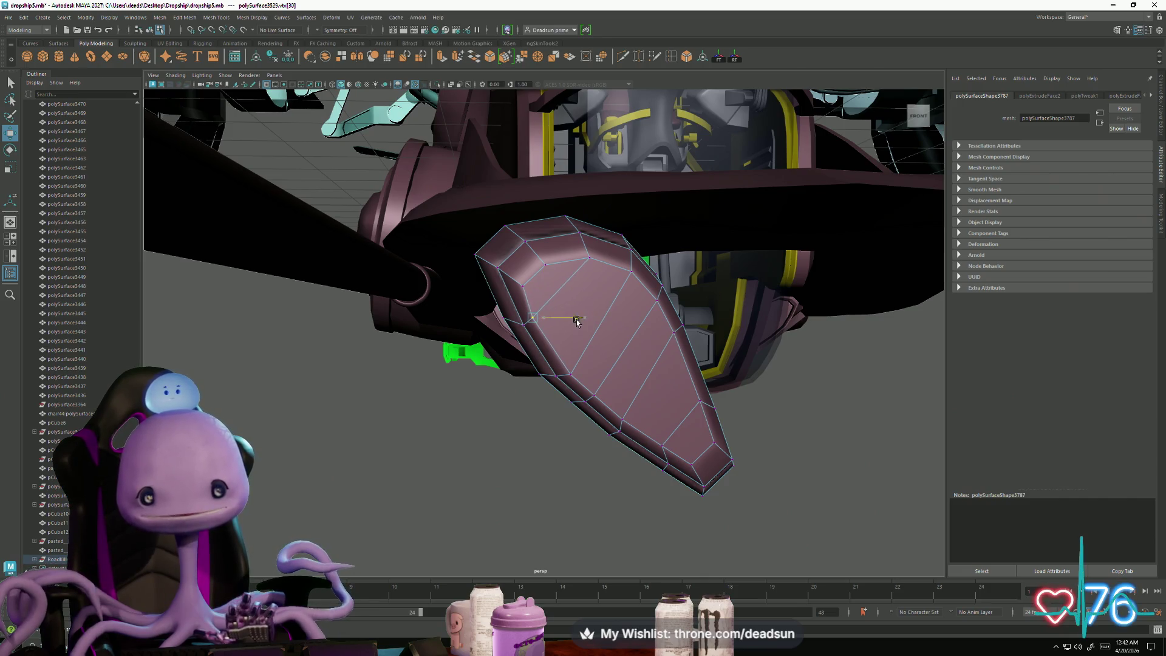
left_click(523, 325)
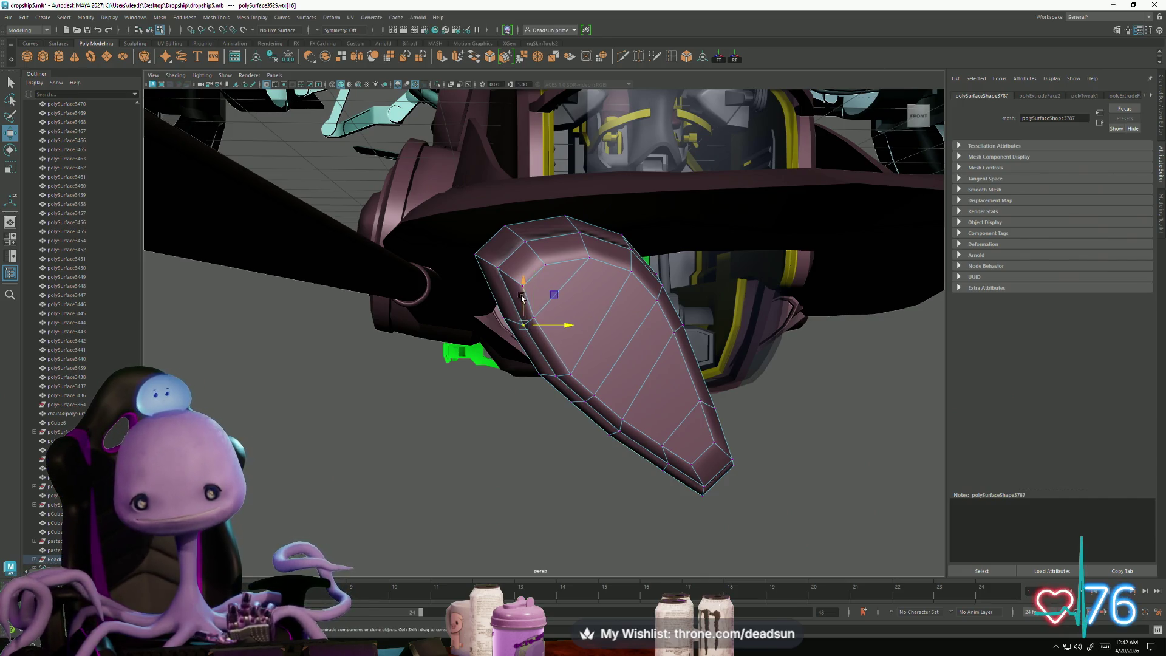
left_click_drag(556, 330, 558, 327)
left_click_drag(519, 284, 518, 279)
Step: Adjust the vertices down the panel's right edge to reshape its curve
left_click_drag(652, 314, 656, 333, "alt")
left_click(677, 334)
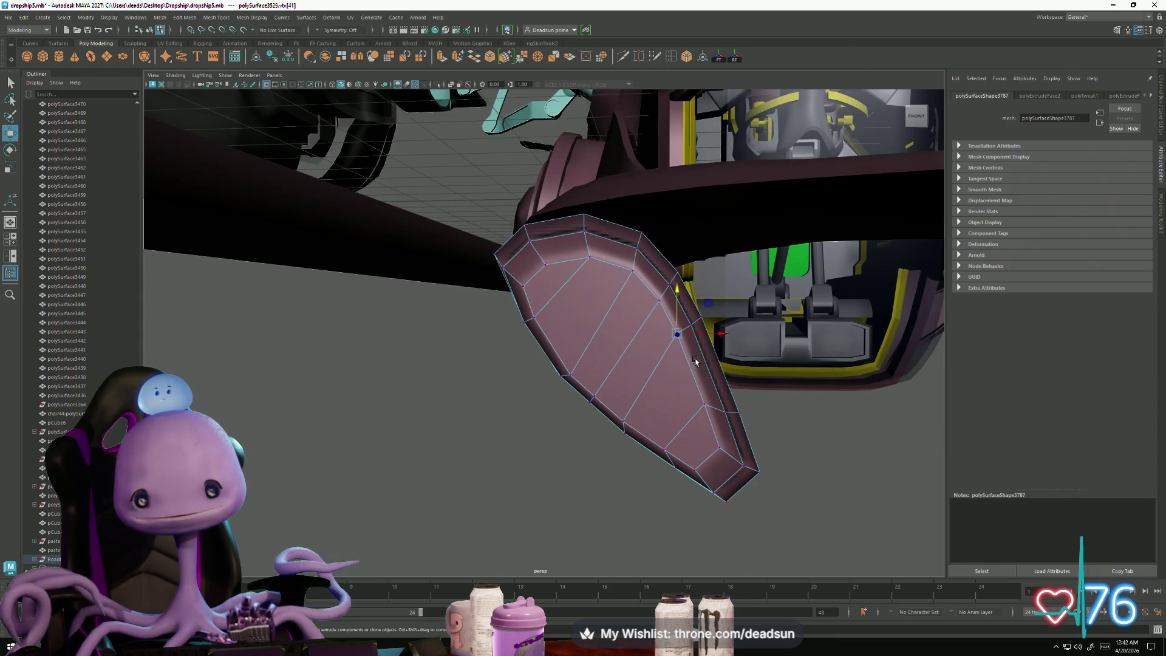
left_click_drag(681, 286, 682, 287)
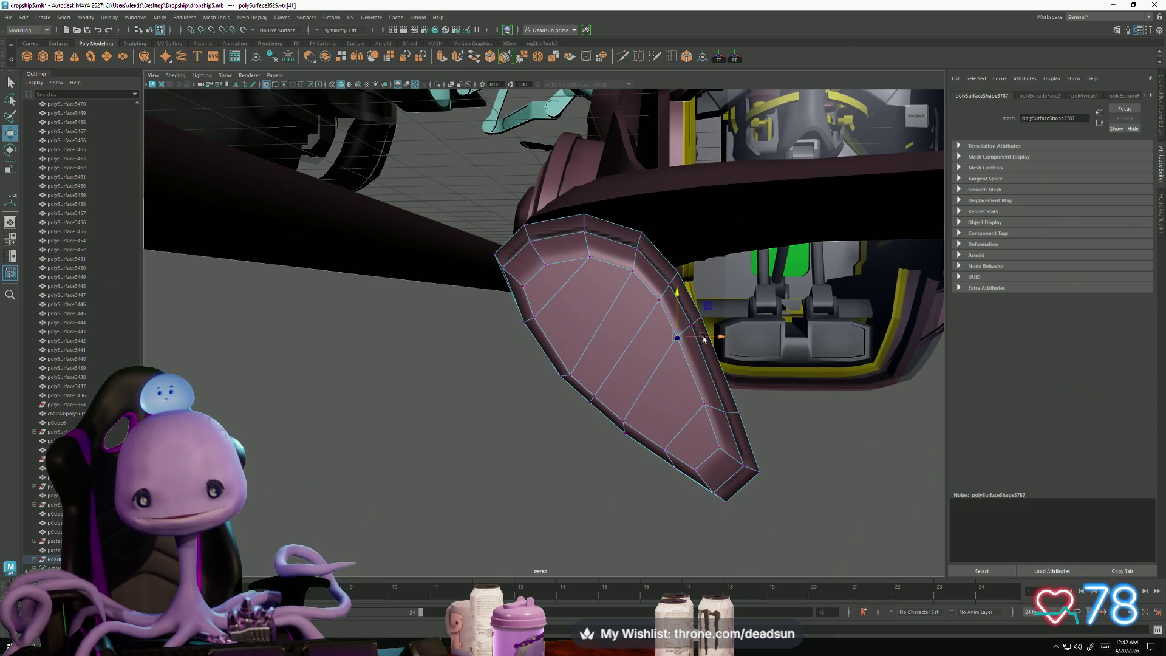
left_click(705, 405)
left_click_drag(704, 362, 704, 367)
left_click_drag(746, 416, 753, 416)
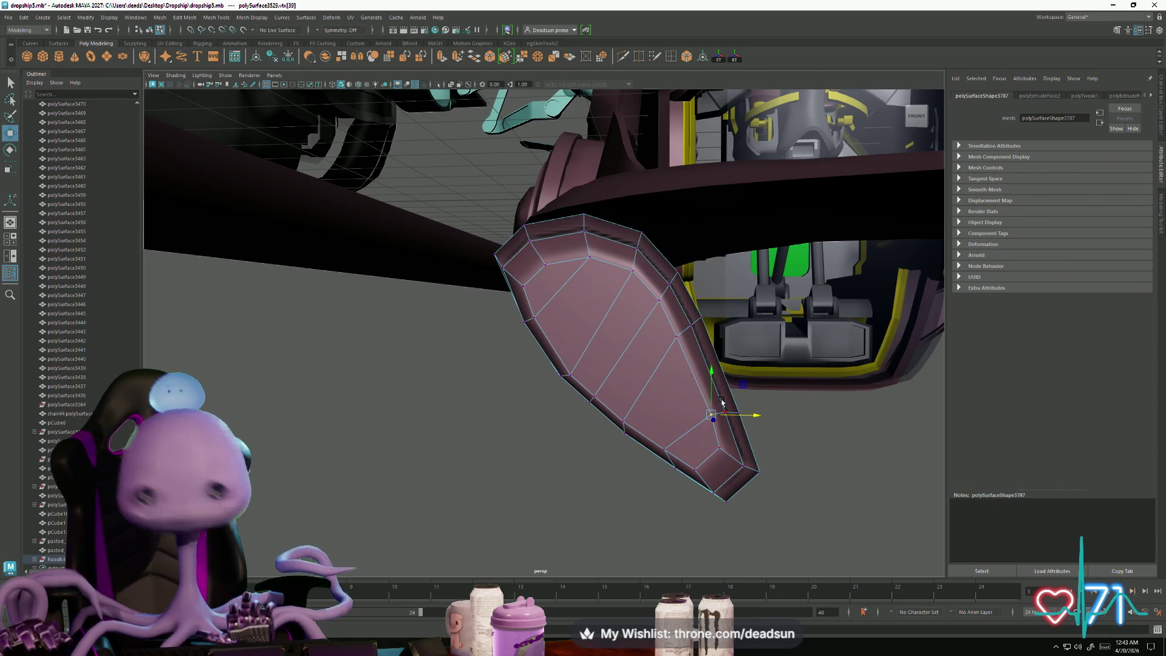
mouse_move(690, 434)
left_mouse_down("alt")
mouse_move(666, 448)
mouse_move(722, 449)
left_mouse_up("alt")
left_click(665, 448)
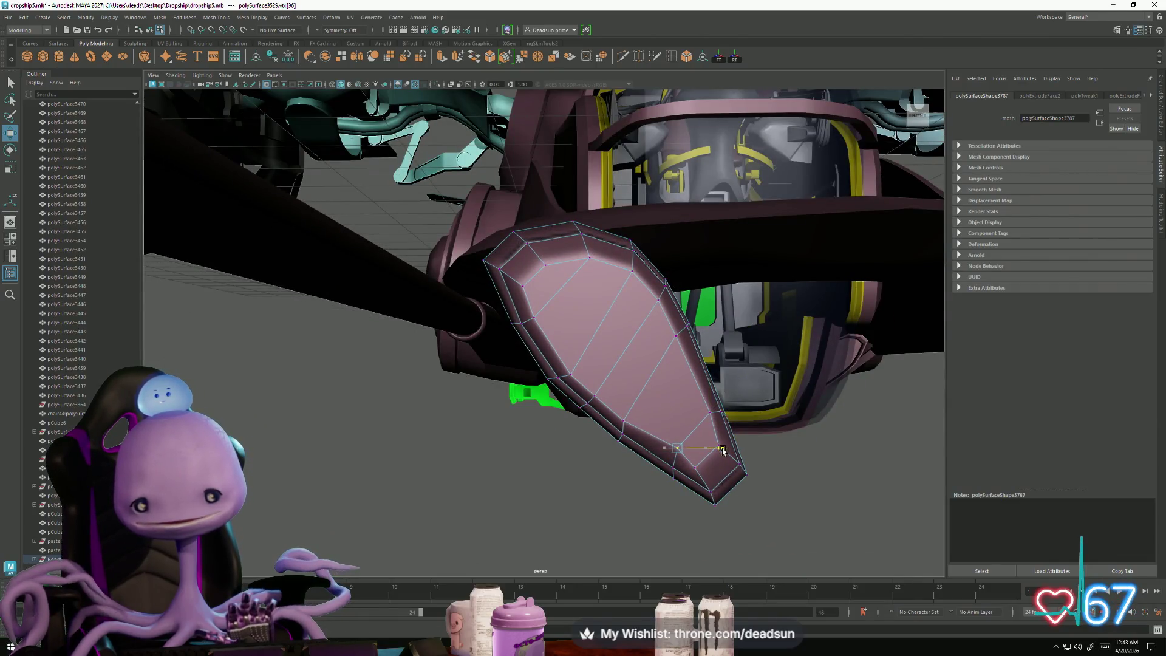
left_click_drag(679, 405, 669, 417)
Step: Tweak the bottom-tip and lower-left edge vertices to finish the panel outline
left_click(702, 468)
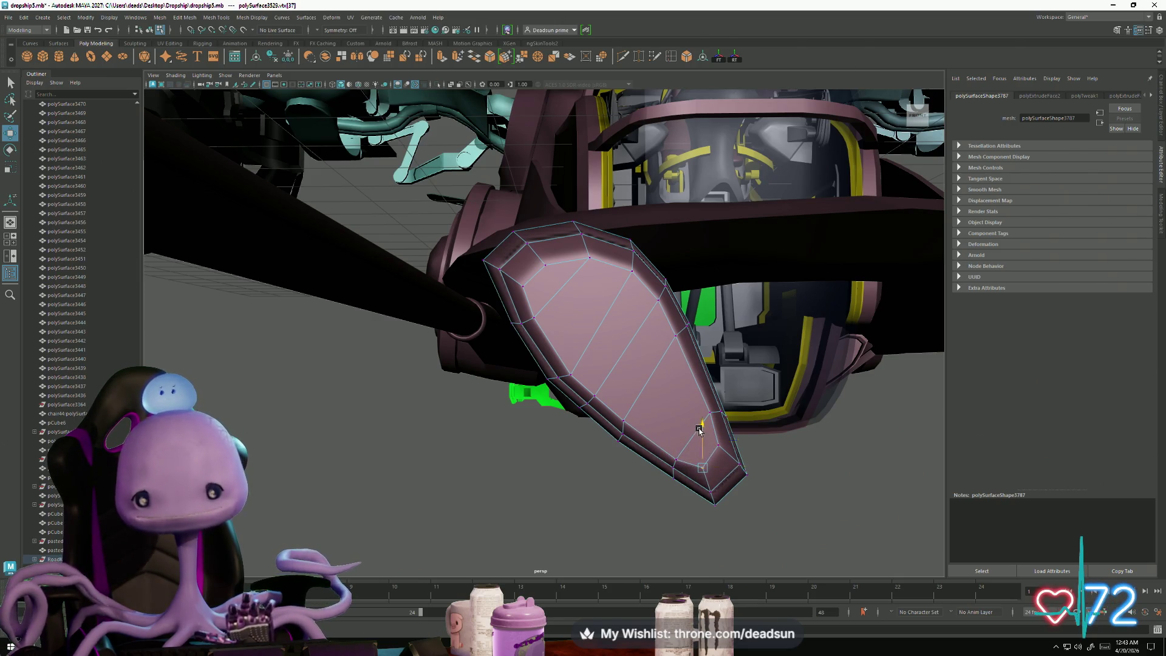
left_click_drag(701, 432, 701, 427)
left_click(624, 421)
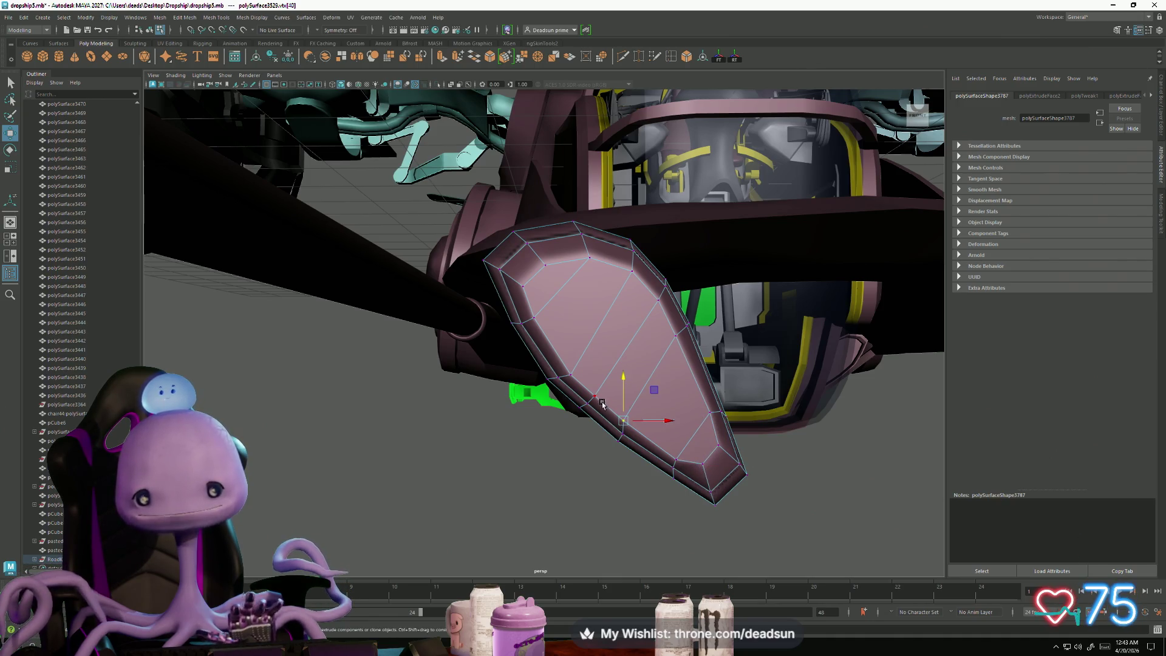
left_click(569, 377, "shift")
left_click_drag(595, 354, 599, 348)
left_click_drag(645, 394, 645, 390)
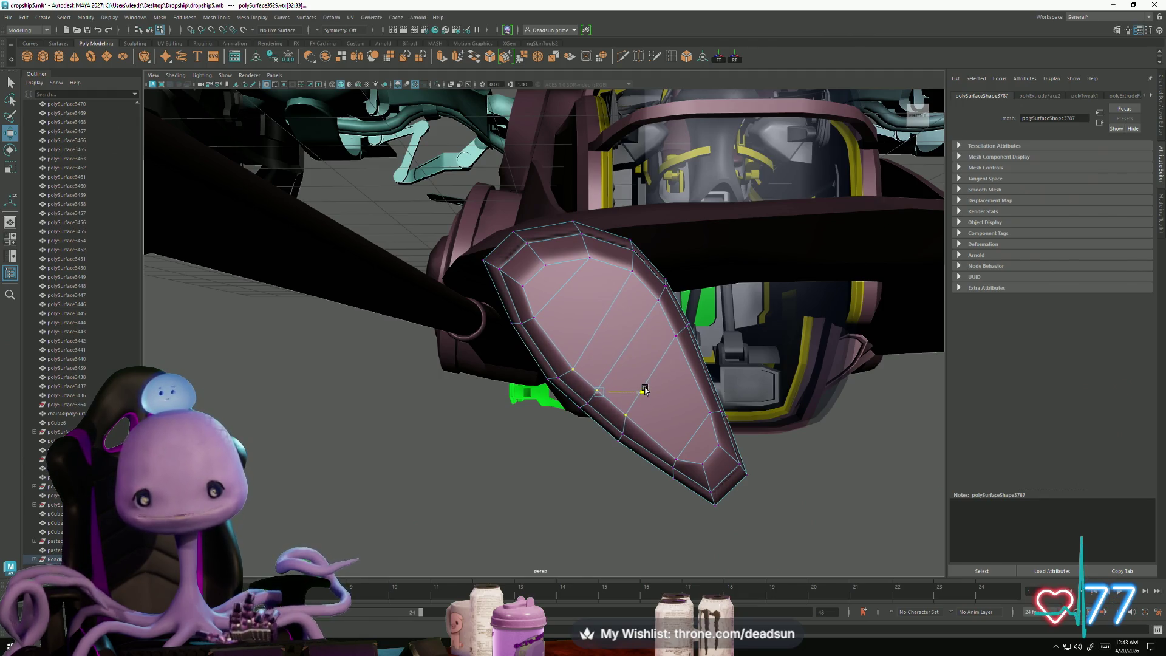
mouse_move(656, 299)
left_mouse_down()
mouse_move(679, 341)
mouse_move(737, 377)
mouse_move(677, 335)
mouse_move(717, 339)
mouse_move(650, 333)
mouse_move(638, 480)
mouse_move(556, 424)
mouse_move(535, 427)
mouse_move(612, 307)
left_mouse_up()
left_click(677, 335)
right_click(536, 427)
Step: Select the side faces f[6:11] along one panel edge and delete them
right_click(612, 306)
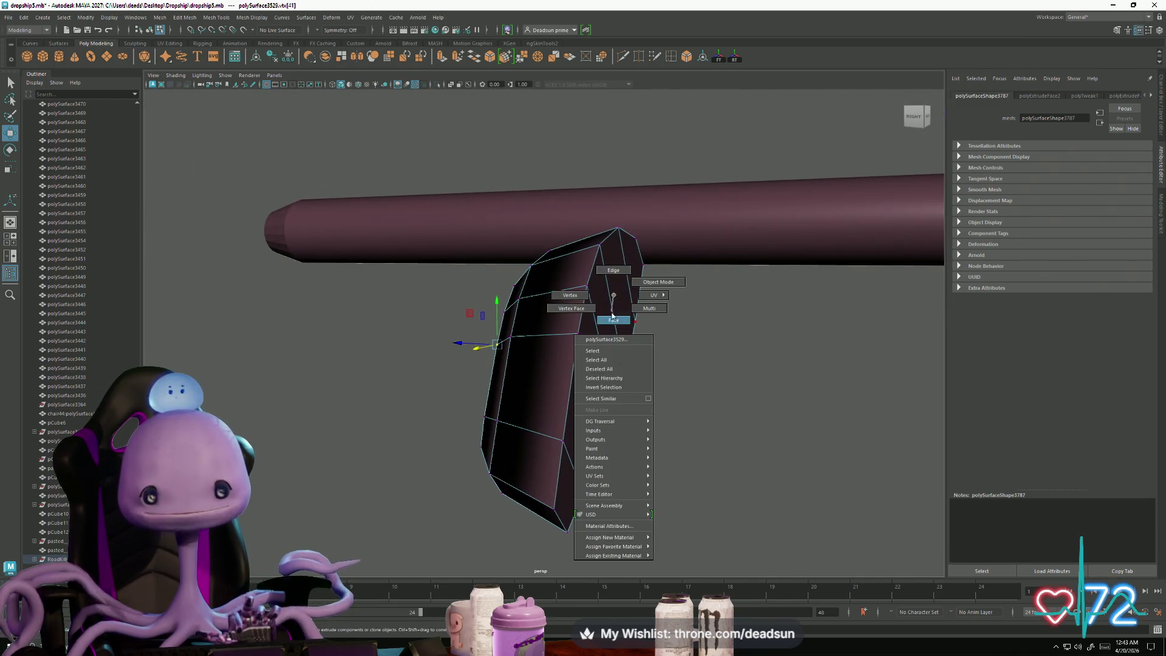
left_click(613, 334)
left_click(625, 299)
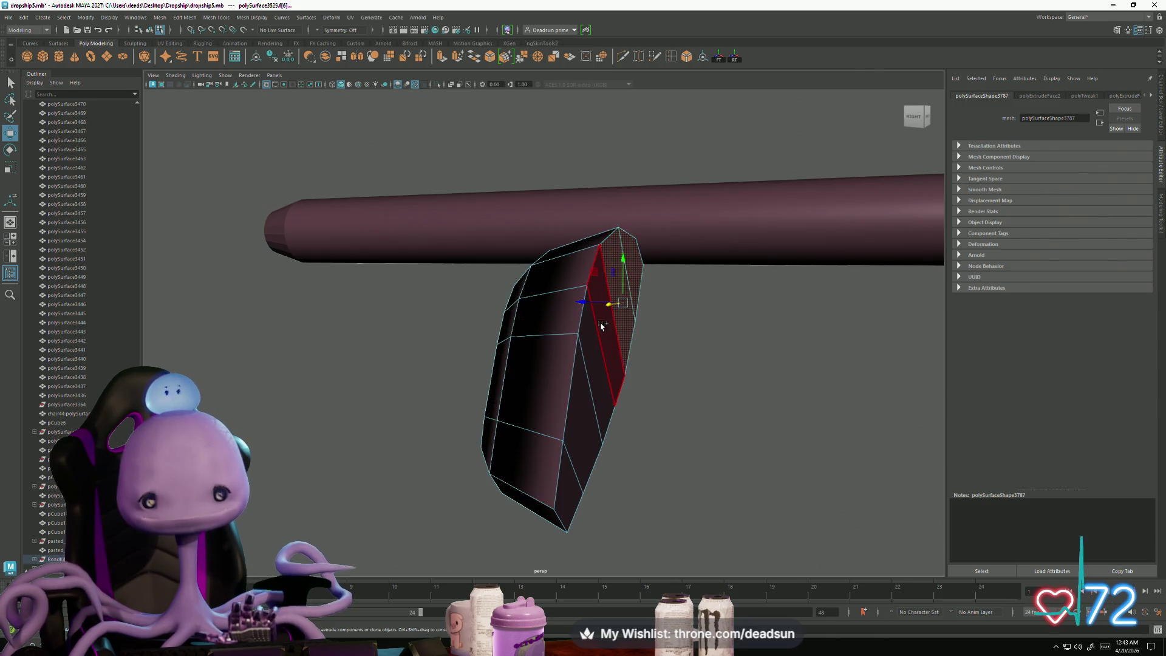
left_click(604, 340, "shift")
left_click(584, 377, "shift")
left_click(570, 474, "shift")
mouse_move(571, 474)
left_mouse_down("alt")
mouse_move(544, 476)
mouse_move(437, 429)
mouse_move(476, 447)
mouse_move(440, 393)
mouse_move(512, 502)
mouse_move(559, 533)
mouse_move(544, 533)
left_mouse_up("alt")
left_click(521, 475)
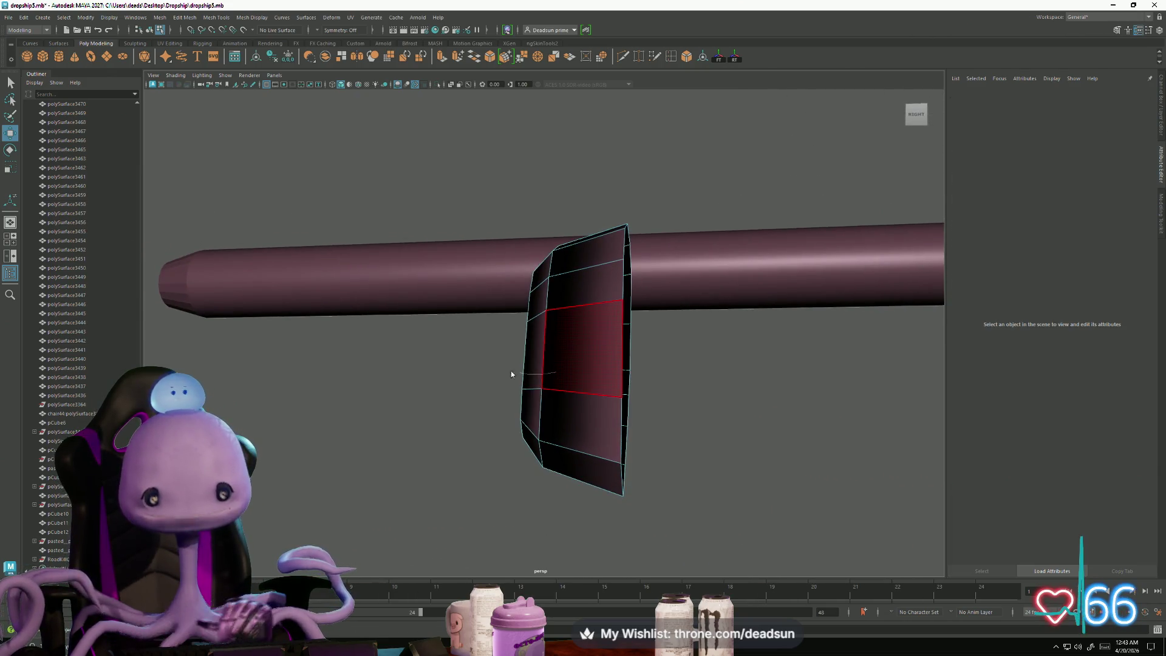
mouse_move(476, 231)
left_mouse_down("alt")
mouse_move(495, 221)
mouse_move(481, 210)
mouse_move(584, 552)
mouse_move(547, 554)
mouse_move(662, 530)
mouse_move(632, 508)
mouse_move(557, 543)
left_mouse_up("alt")
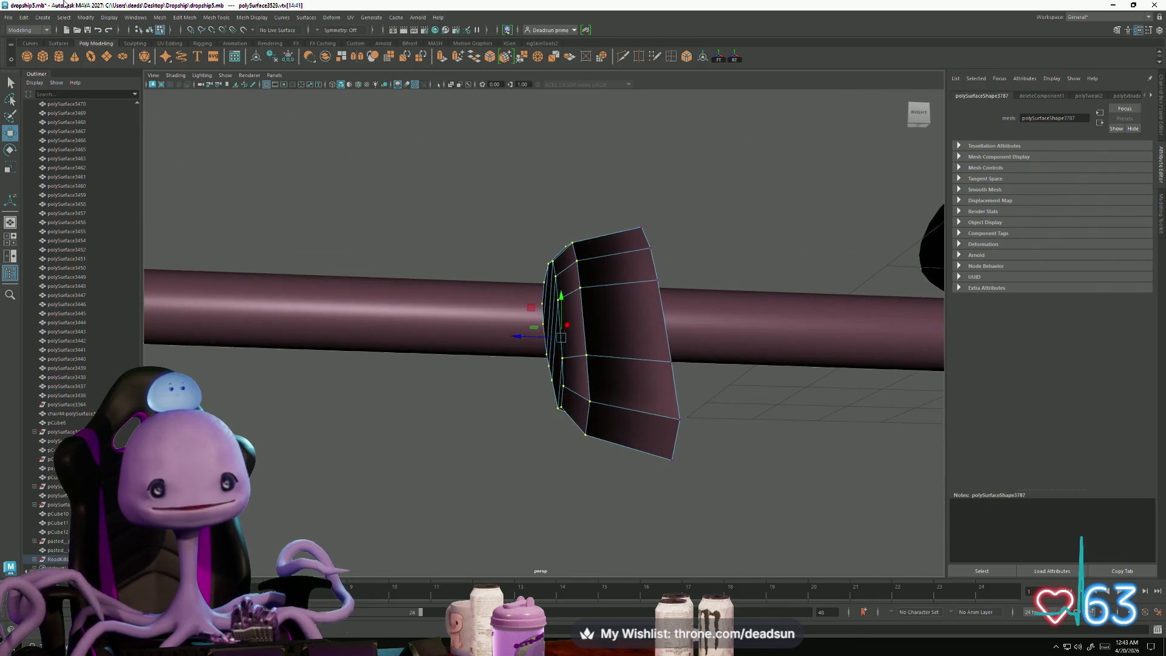
left_click(161, 23)
mouse_move(177, 23)
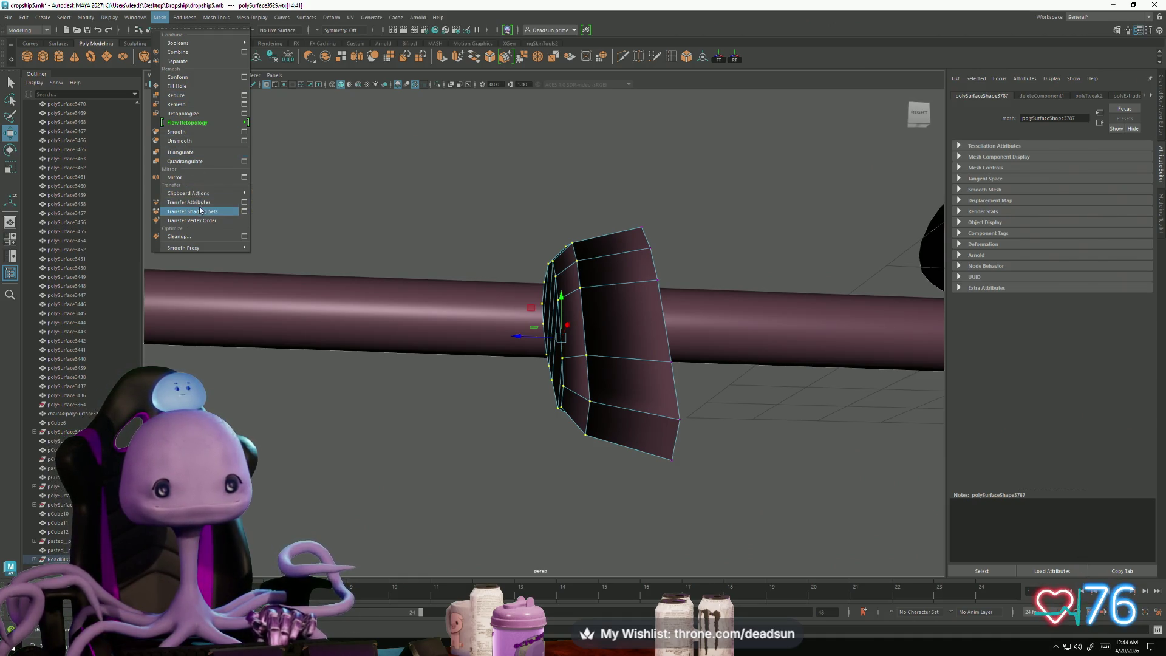
Step: Relax the panel with Average Vertices at 10 iterations and return to Object Mode
mouse_move(198, 196)
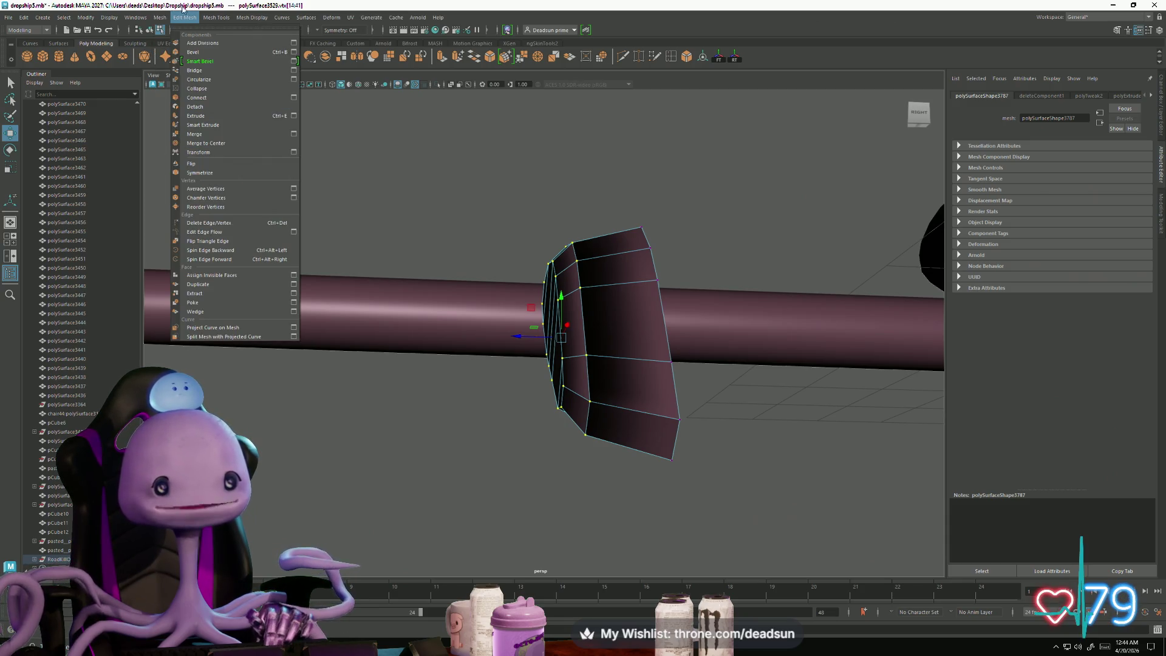
left_click(203, 188)
mouse_move(569, 232)
left_mouse_down("alt")
mouse_move(669, 357)
mouse_move(680, 395)
mouse_move(577, 266)
left_mouse_up("alt")
right_click_drag(577, 266, 607, 246)
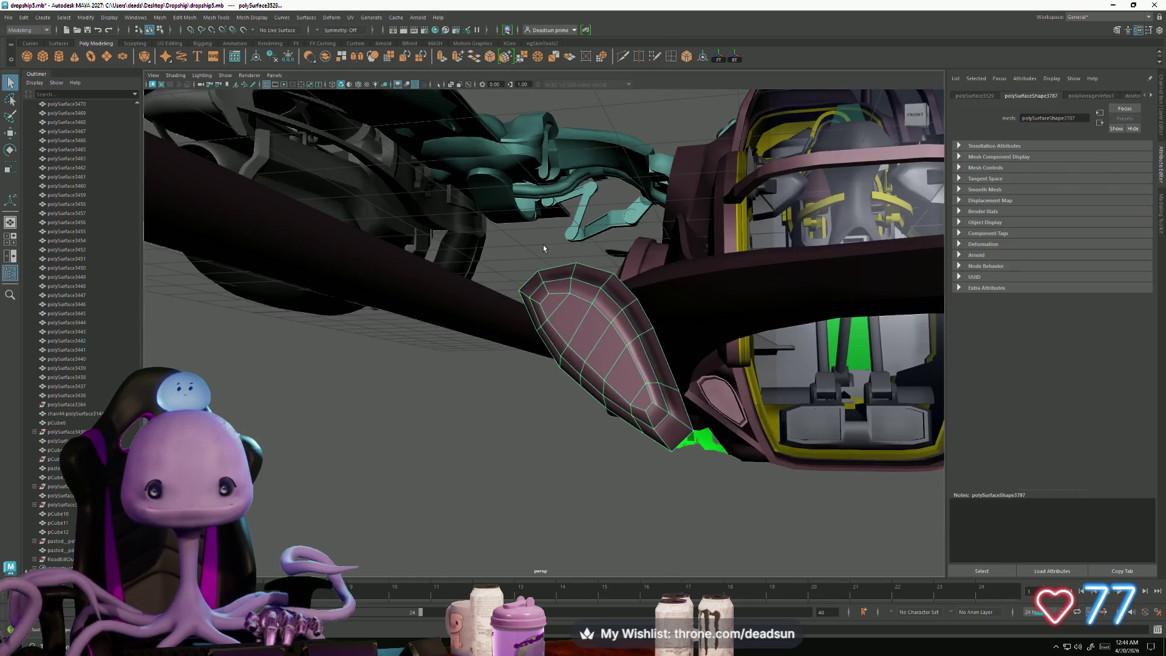
left_click(184, 17)
mouse_move(205, 18)
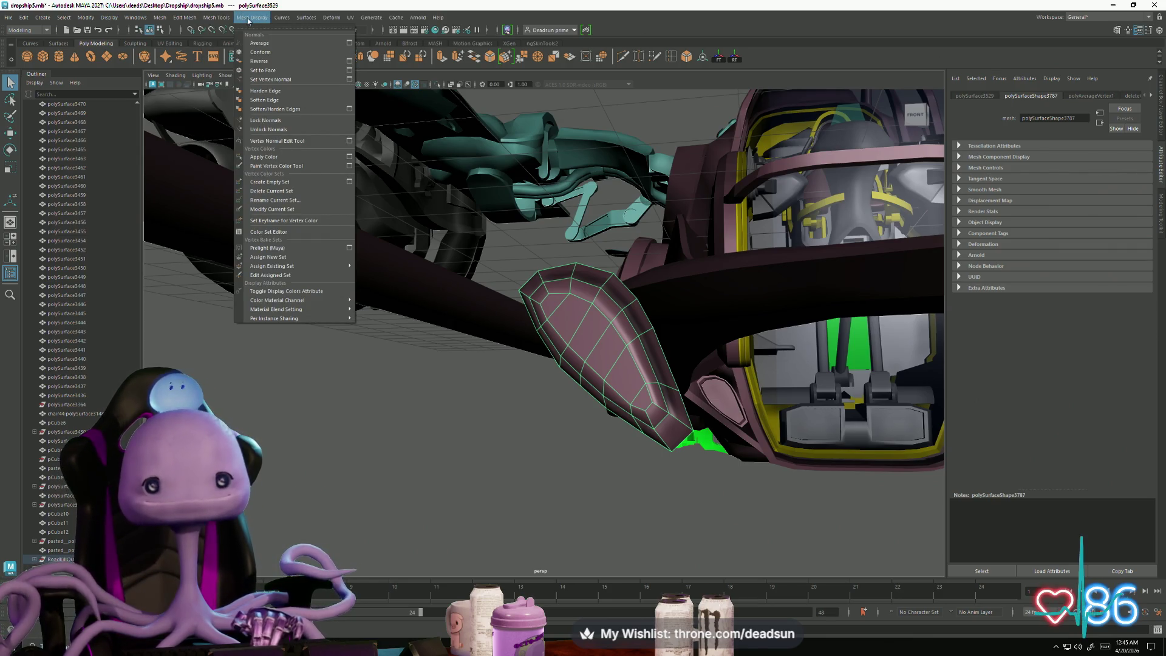
Step: Apply Mesh > Smooth to the blade panel, then reselect the rounded, subdivided mesh
mouse_move(228, 18)
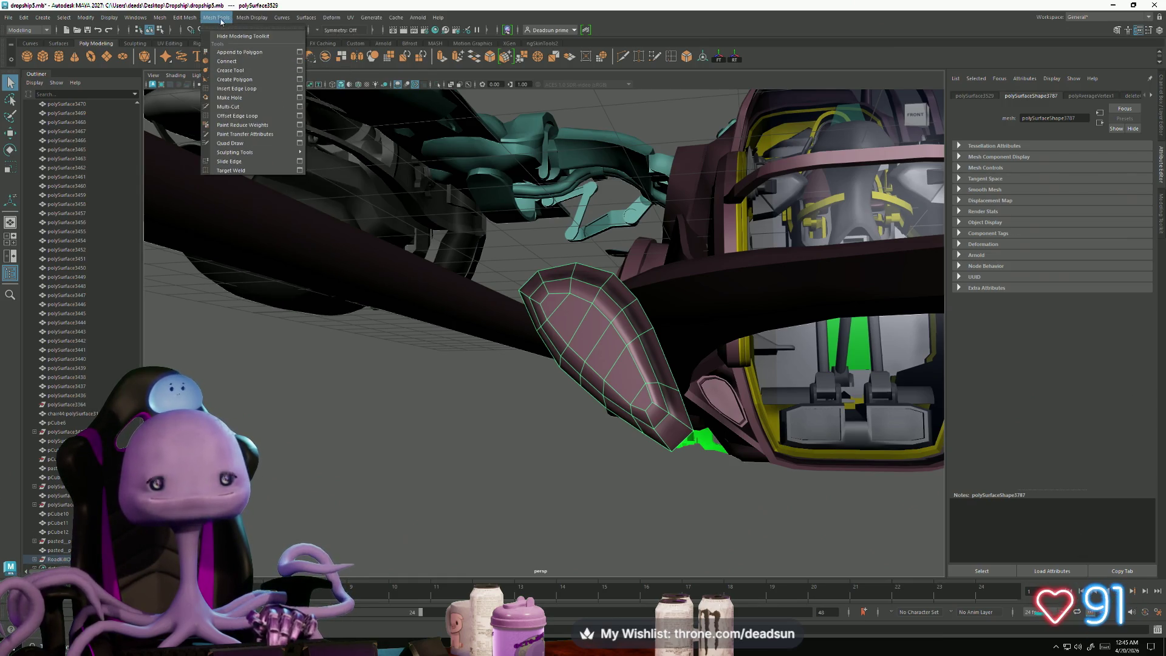
mouse_move(159, 17)
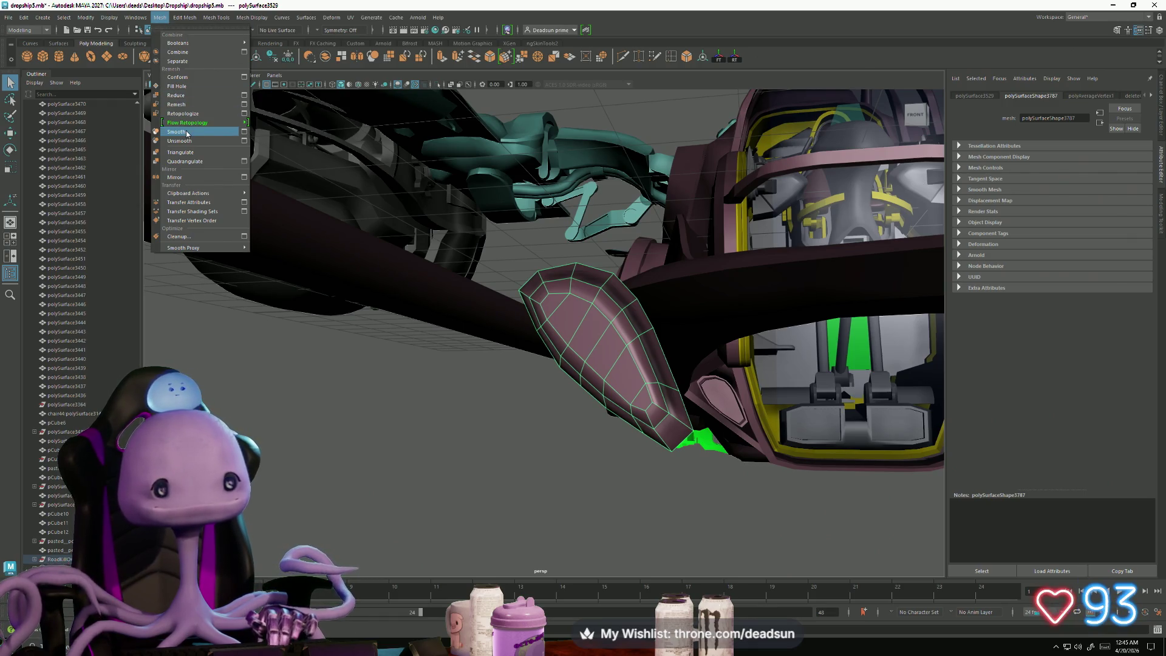
left_click(186, 133)
left_click(488, 425)
mouse_move(494, 437)
left_mouse_down("alt")
mouse_move(541, 450)
mouse_move(510, 443)
mouse_move(520, 437)
left_mouse_up("alt")
left_click(565, 376)
mouse_move(564, 376)
left_mouse_down("alt")
mouse_move(647, 392)
mouse_move(574, 326)
mouse_move(465, 310)
mouse_move(575, 317)
left_mouse_up("alt")
Step: Assign the existing glass shader to the smoothed teardrop panel and reselect it
right_click(575, 317)
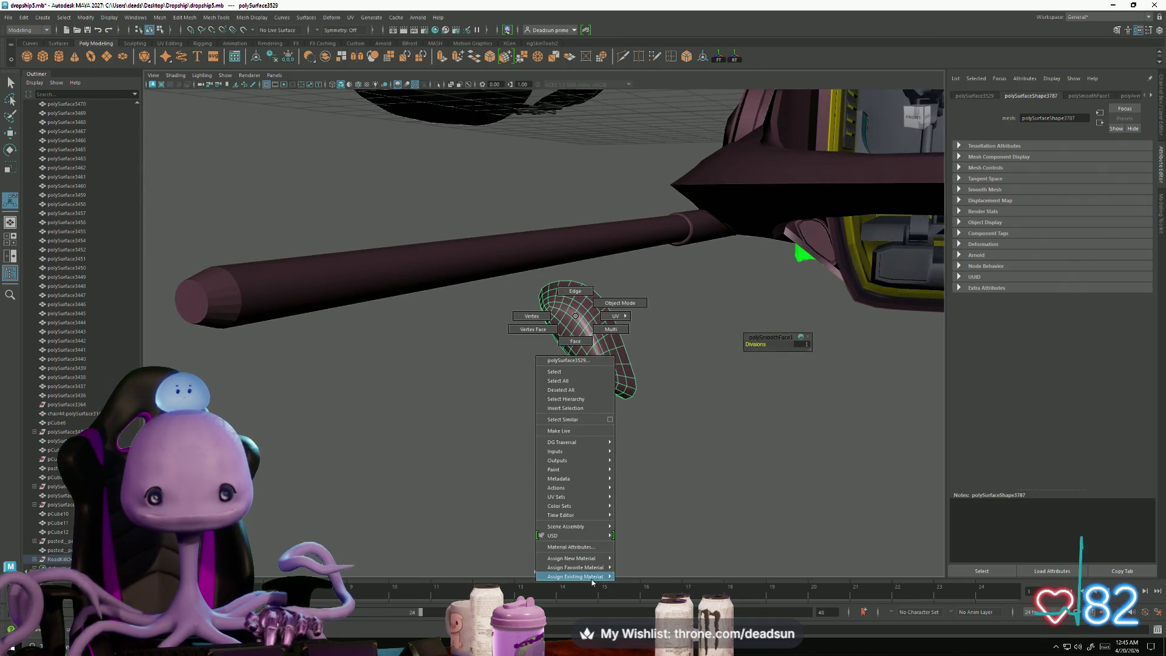
mouse_move(598, 567)
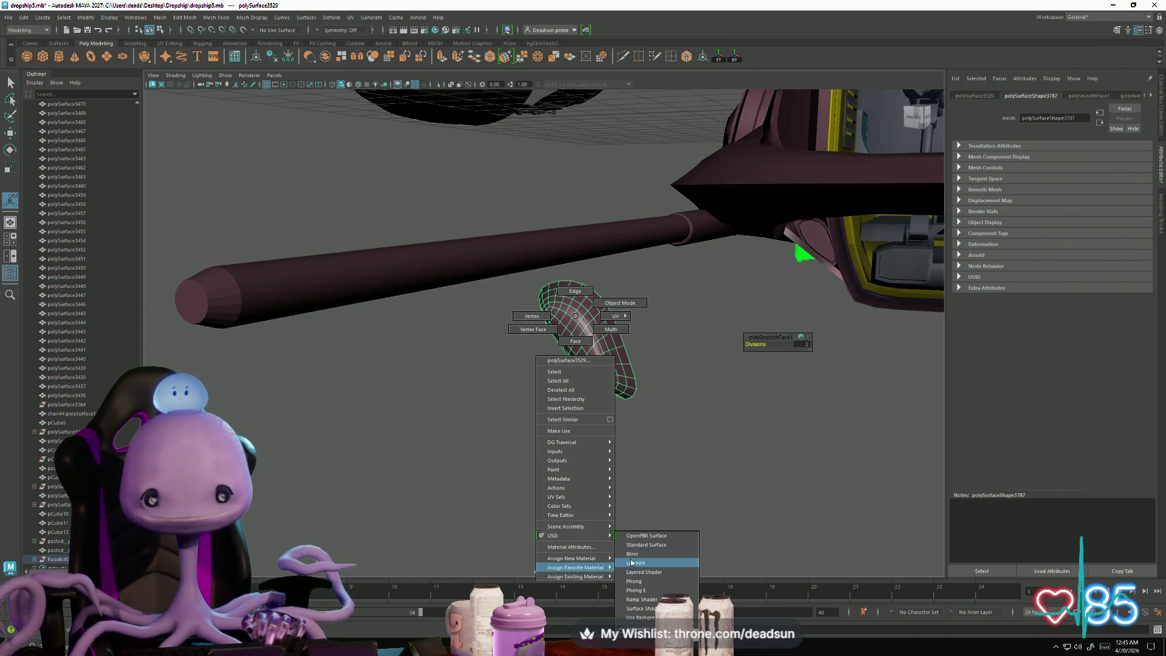
mouse_move(656, 587)
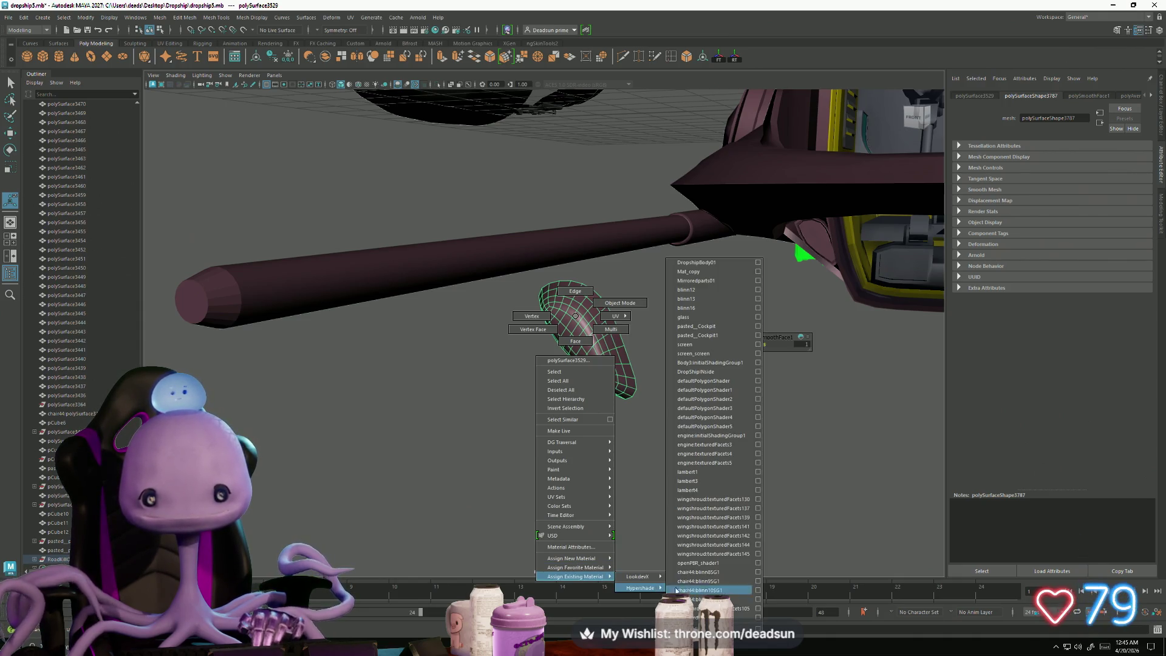
left_click(704, 319)
mouse_move(575, 449)
left_mouse_down("alt")
mouse_move(598, 435)
mouse_move(594, 372)
mouse_move(544, 443)
mouse_move(549, 472)
mouse_move(578, 442)
mouse_move(672, 424)
mouse_move(534, 478)
left_mouse_up("alt")
left_click(594, 371)
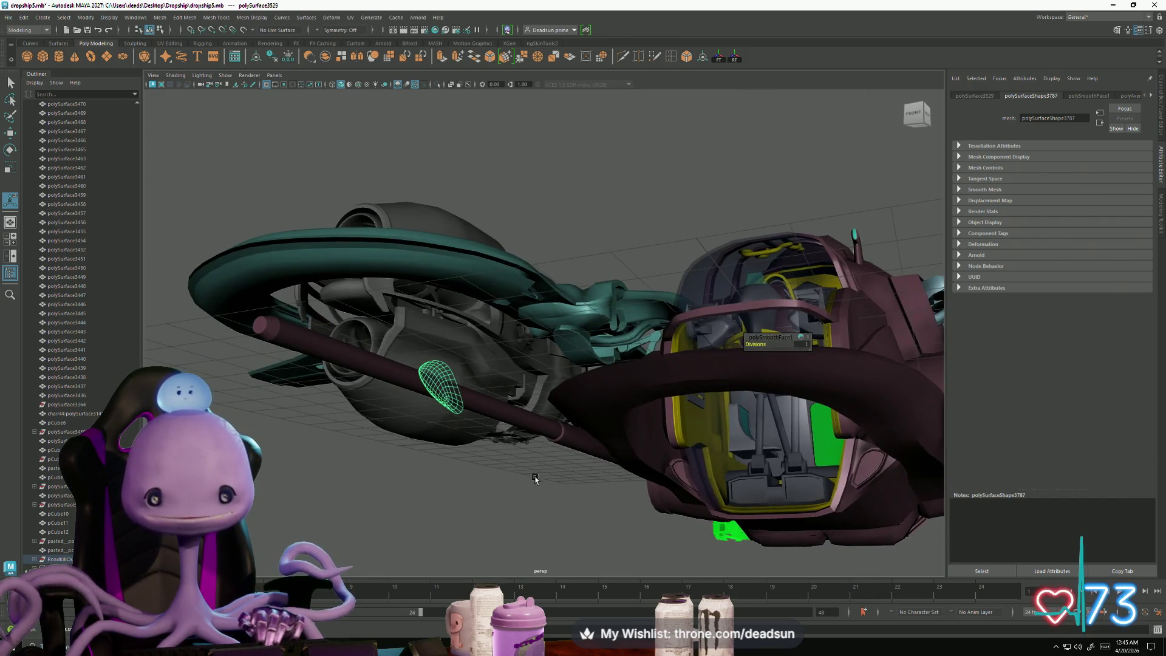
right_click(448, 397)
Step: Frame the canopy and select the inner face loop of its surrounding frame
key("w")
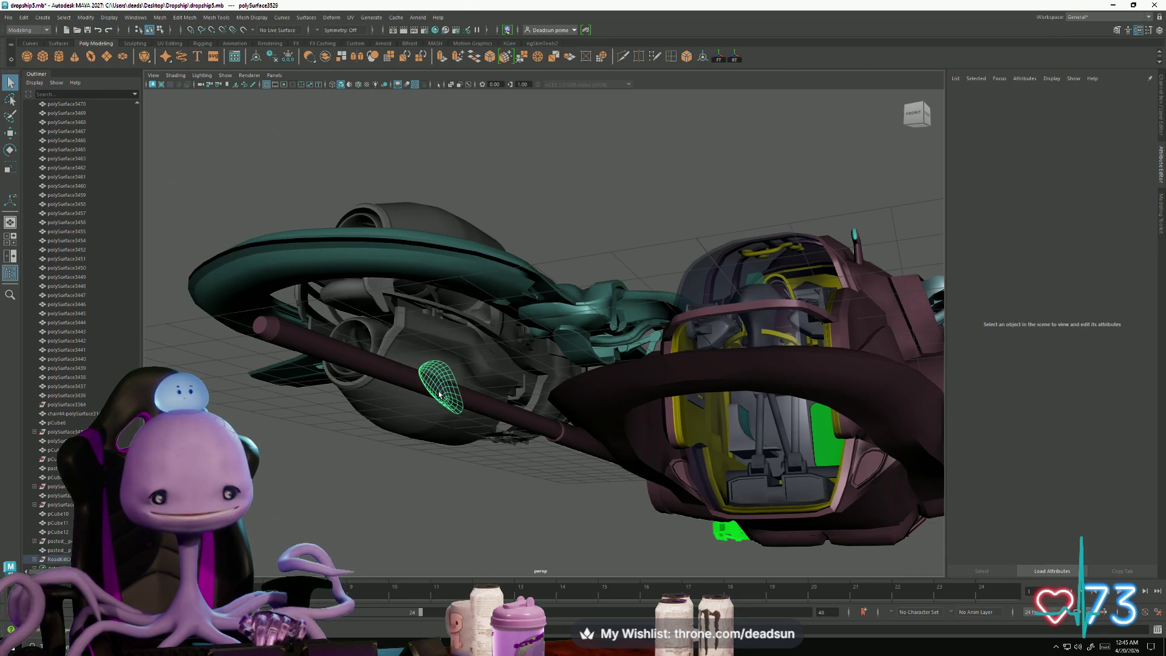
left_click_drag(458, 453, 630, 294, "alt")
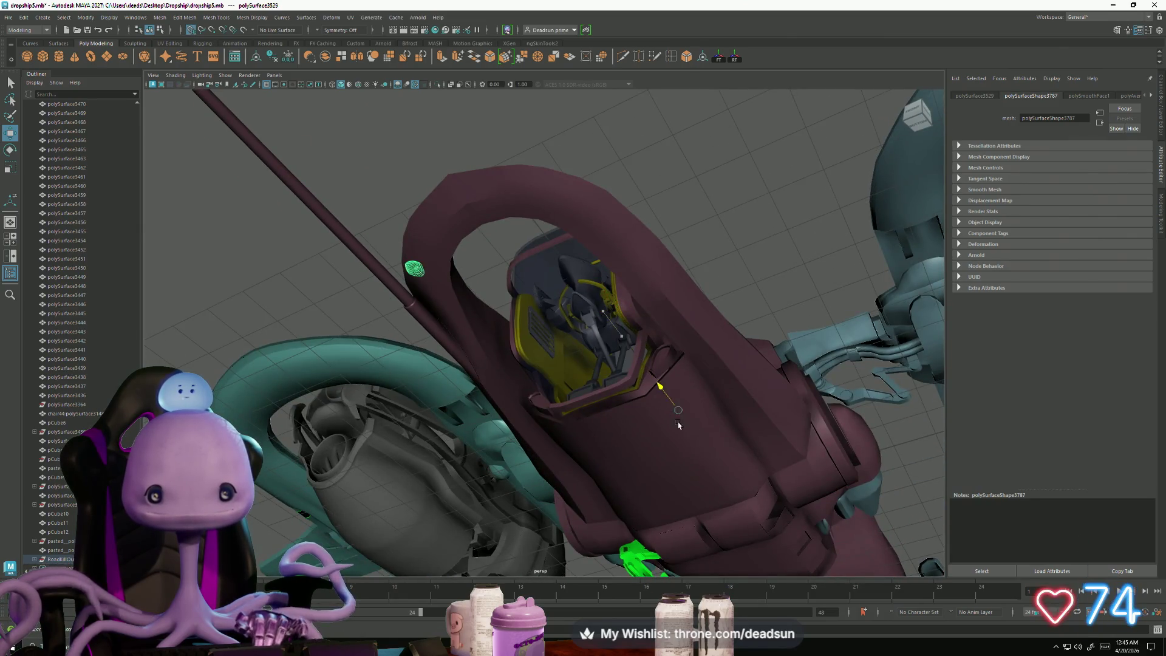
key("f")
mouse_move(513, 408)
left_mouse_down("alt")
mouse_move(554, 447)
mouse_move(529, 389)
left_mouse_up("alt")
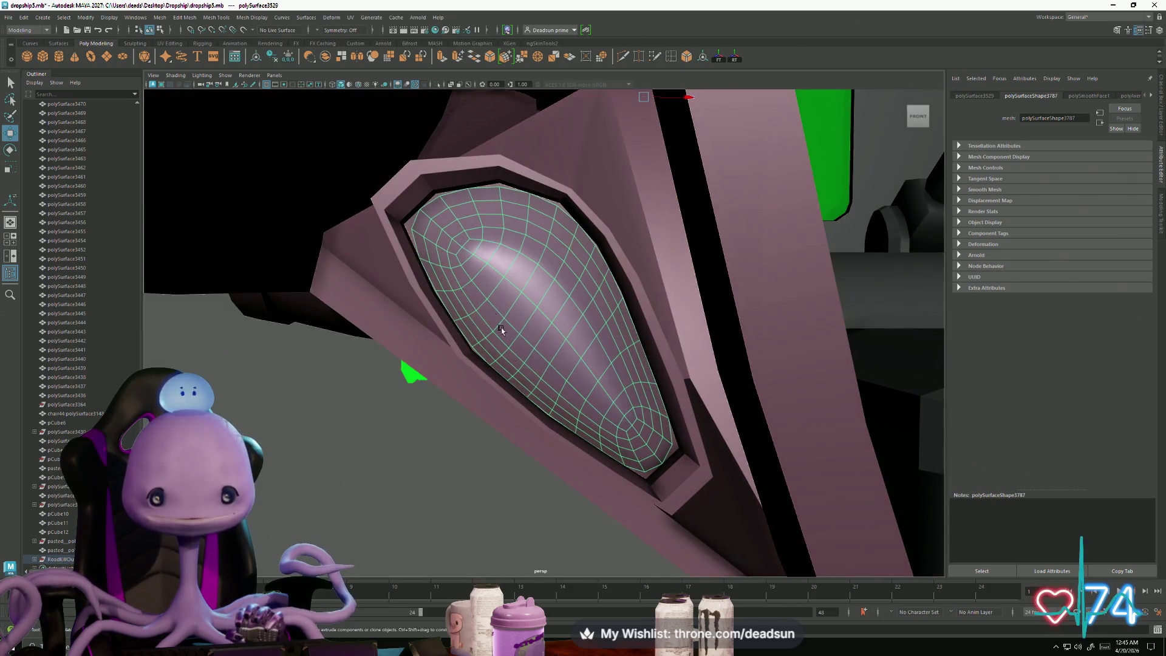
left_click(397, 209)
right_click_drag(398, 205, 397, 228)
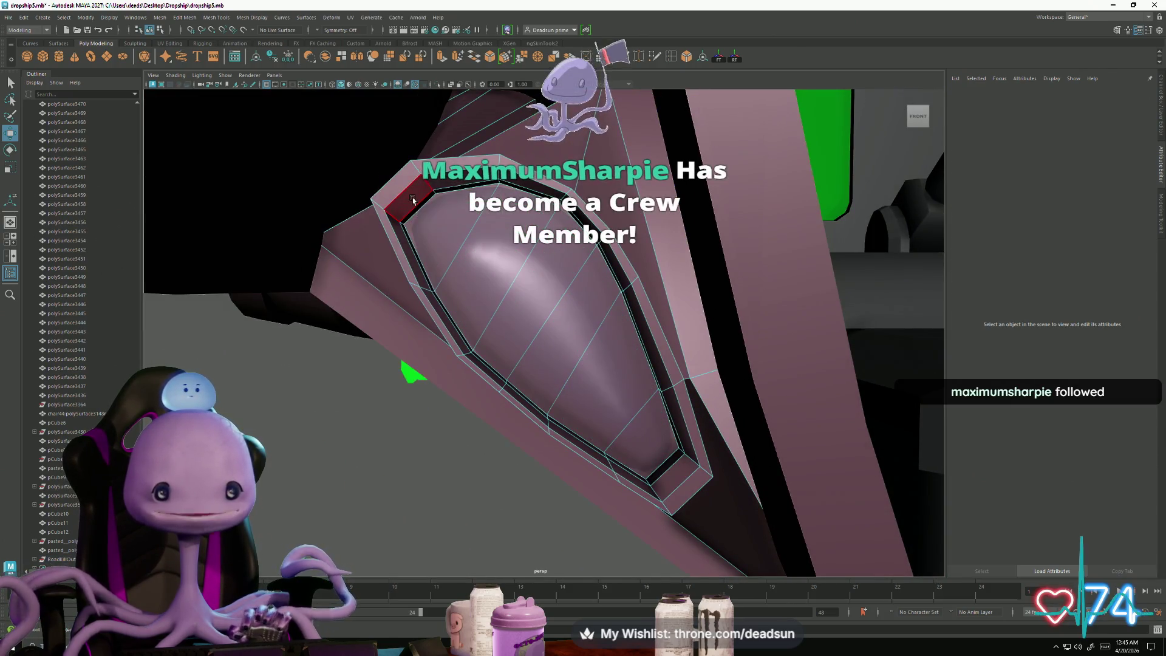
left_click(396, 225)
double_click(396, 225, "shift")
key("f")
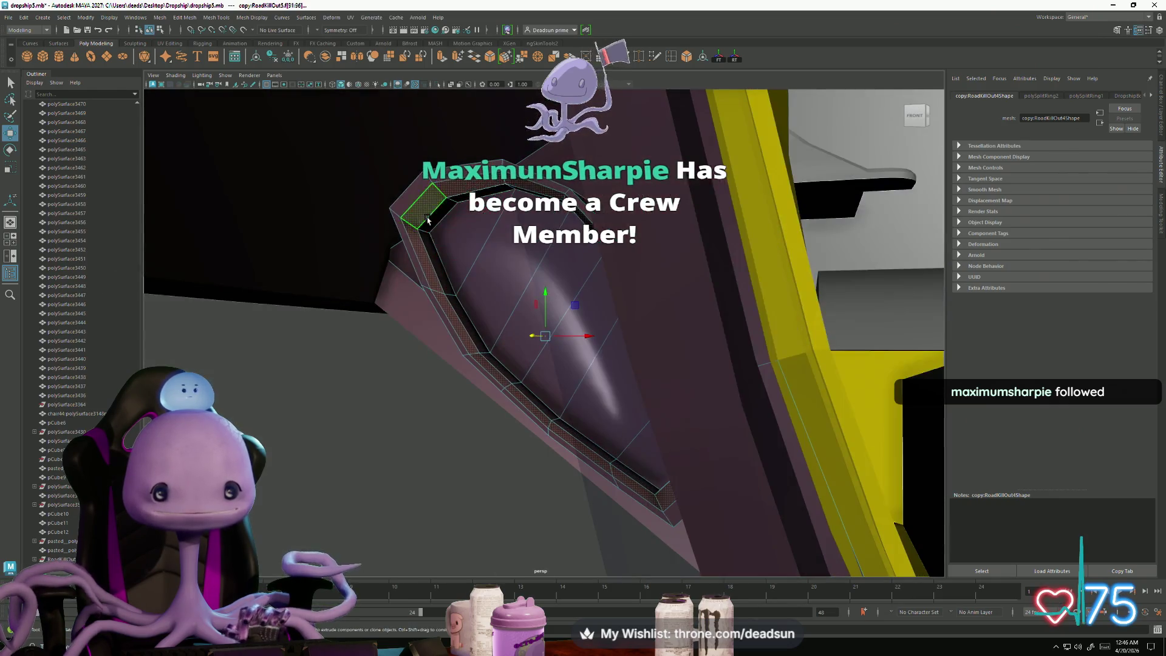
mouse_move(400, 231)
left_mouse_down("alt")
mouse_move(427, 245)
mouse_move(422, 255)
left_mouse_up("alt")
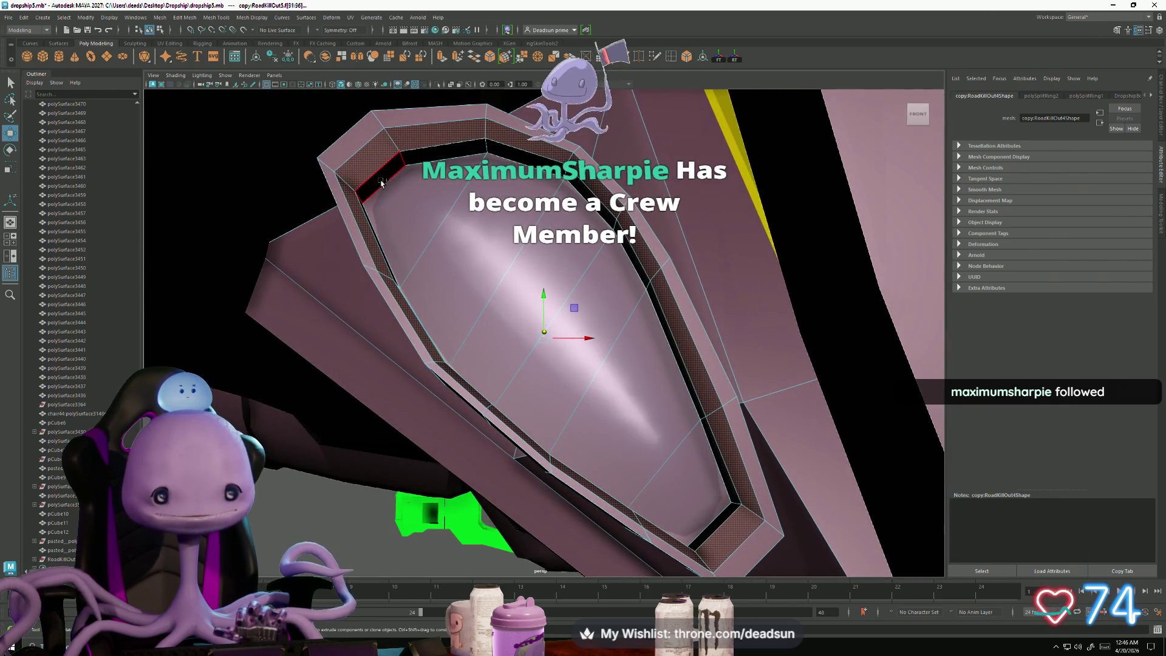
Step: Add more face loops and faces until the whole teardrop bowl is selected
double_click(419, 157)
mouse_move(418, 157)
left_mouse_down("alt")
mouse_move(429, 181)
mouse_move(388, 188)
left_mouse_up("alt")
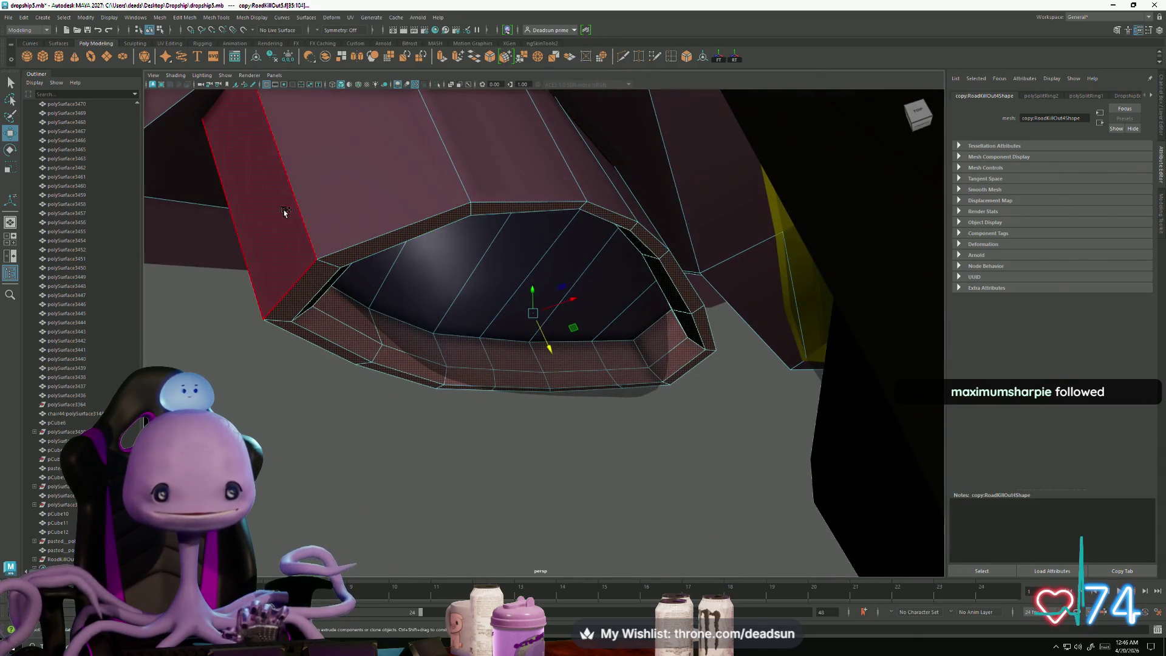
double_click(322, 198)
mouse_move(450, 313)
left_mouse_down("alt")
mouse_move(472, 281)
mouse_move(446, 311)
mouse_move(452, 328)
mouse_move(485, 339)
mouse_move(499, 322)
mouse_move(486, 304)
mouse_move(442, 340)
mouse_move(464, 339)
mouse_move(464, 252)
left_mouse_up("alt")
left_click(514, 268, "shift")
left_click(561, 277, "shift")
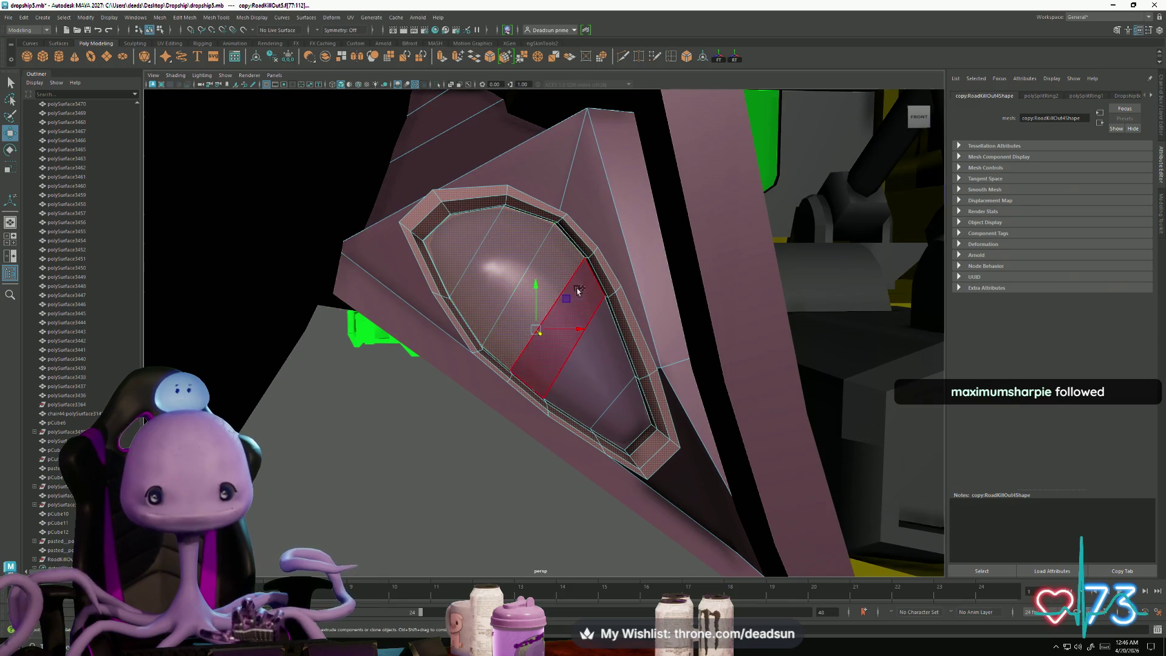
left_click(628, 417, "shift")
mouse_move(627, 418)
left_mouse_down("alt")
mouse_move(443, 377)
mouse_move(508, 330)
mouse_move(531, 333)
mouse_move(443, 341)
mouse_move(426, 372)
mouse_move(439, 371)
mouse_move(448, 329)
mouse_move(430, 347)
left_mouse_up("alt")
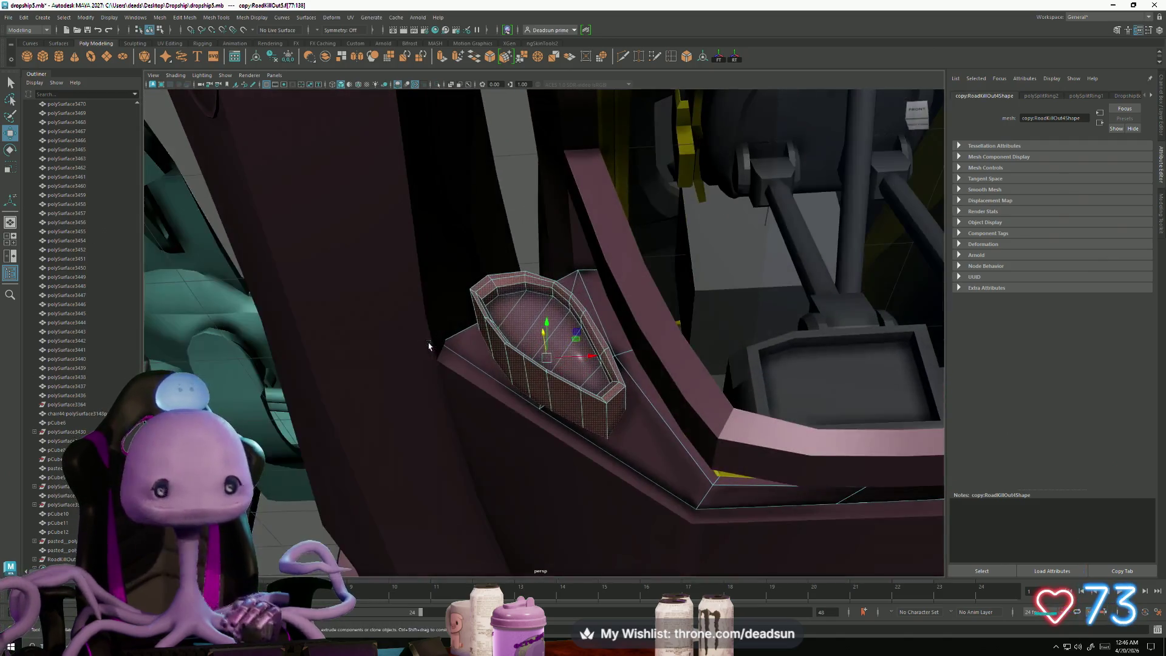
Step: Smooth the selected bowl faces with Mesh > Smooth and switch to vertex mode
left_click(181, 18)
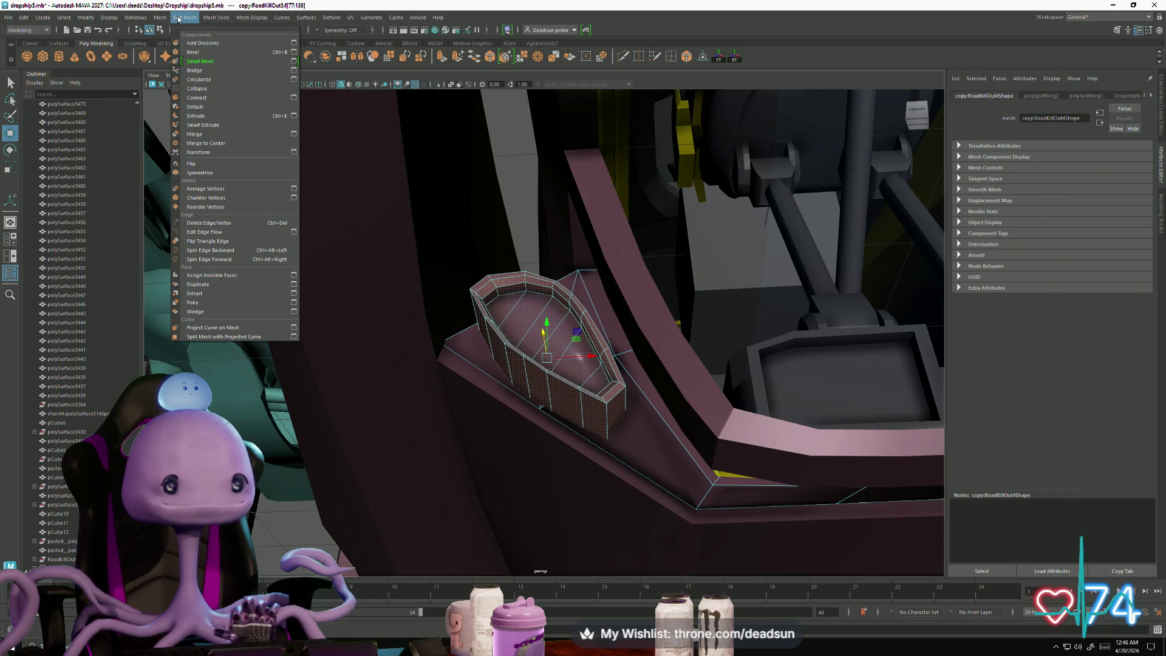
mouse_move(154, 18)
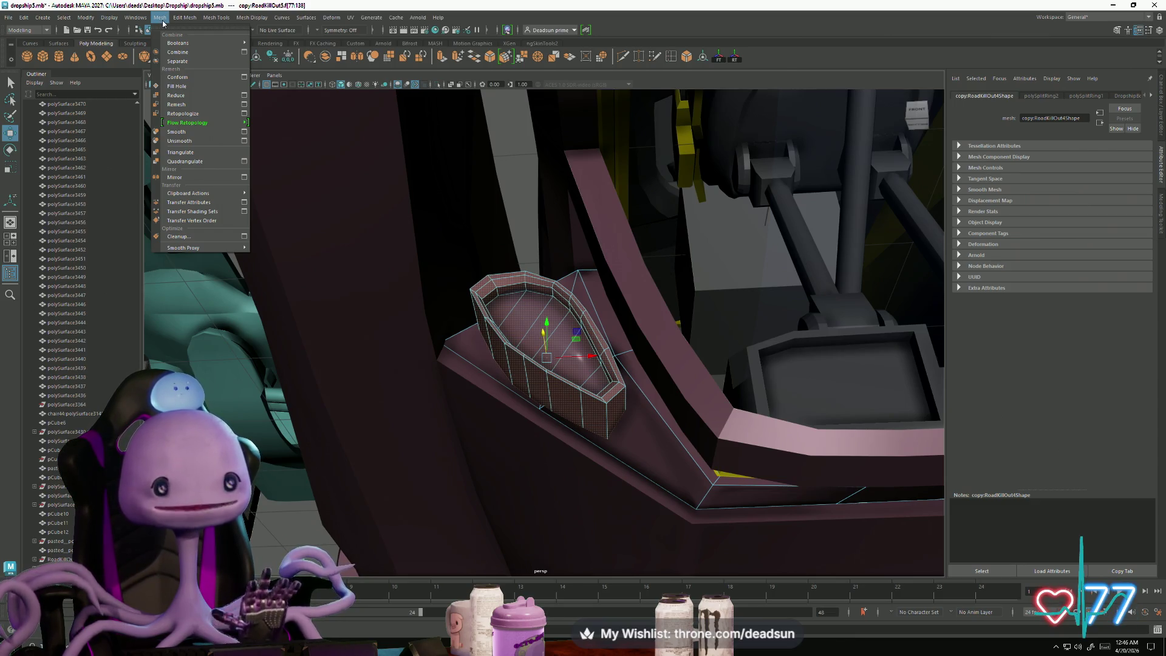
left_click(184, 19)
left_click(160, 17)
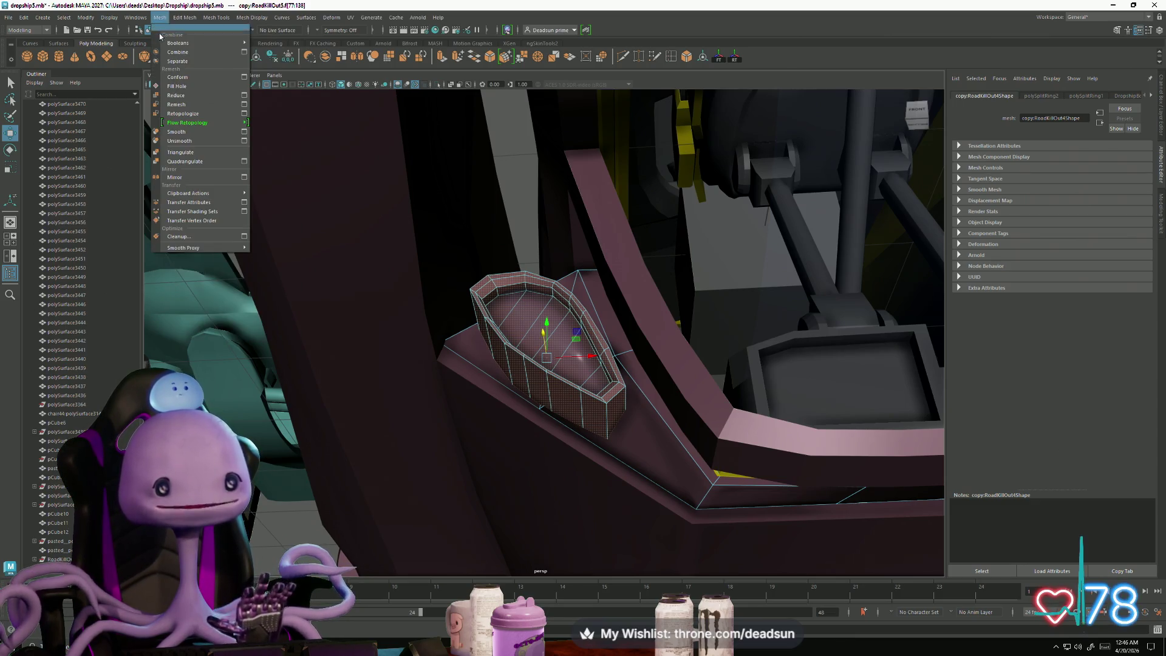
left_click(181, 132)
left_click_drag(469, 292, 526, 340, "alt")
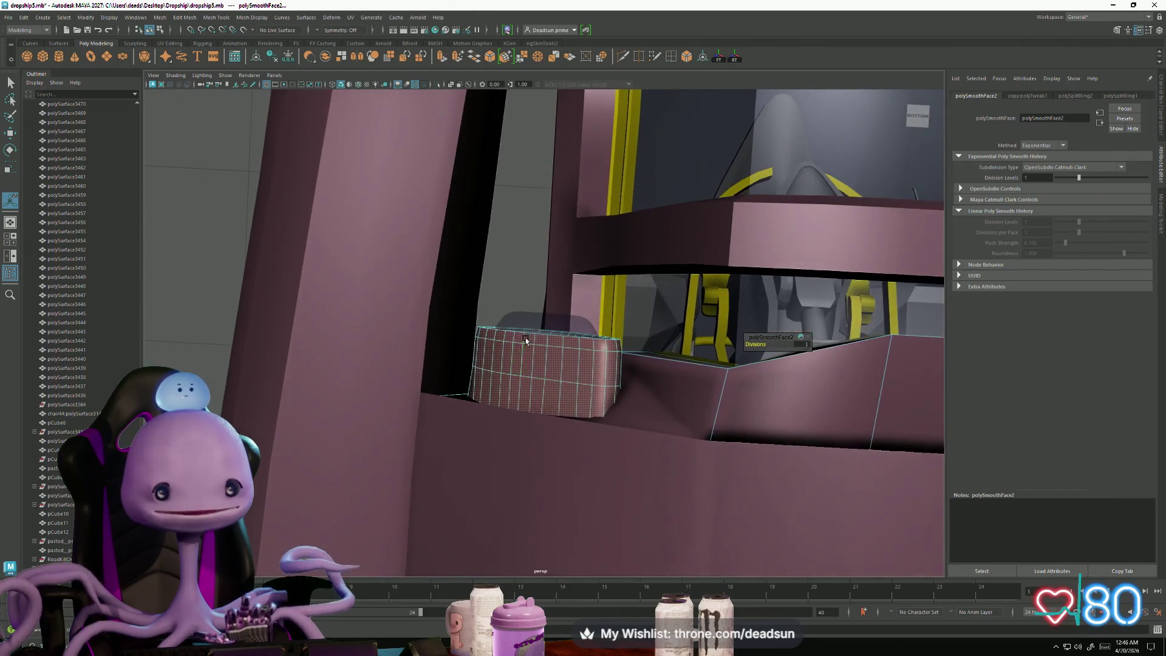
right_click_drag(527, 361, 481, 352)
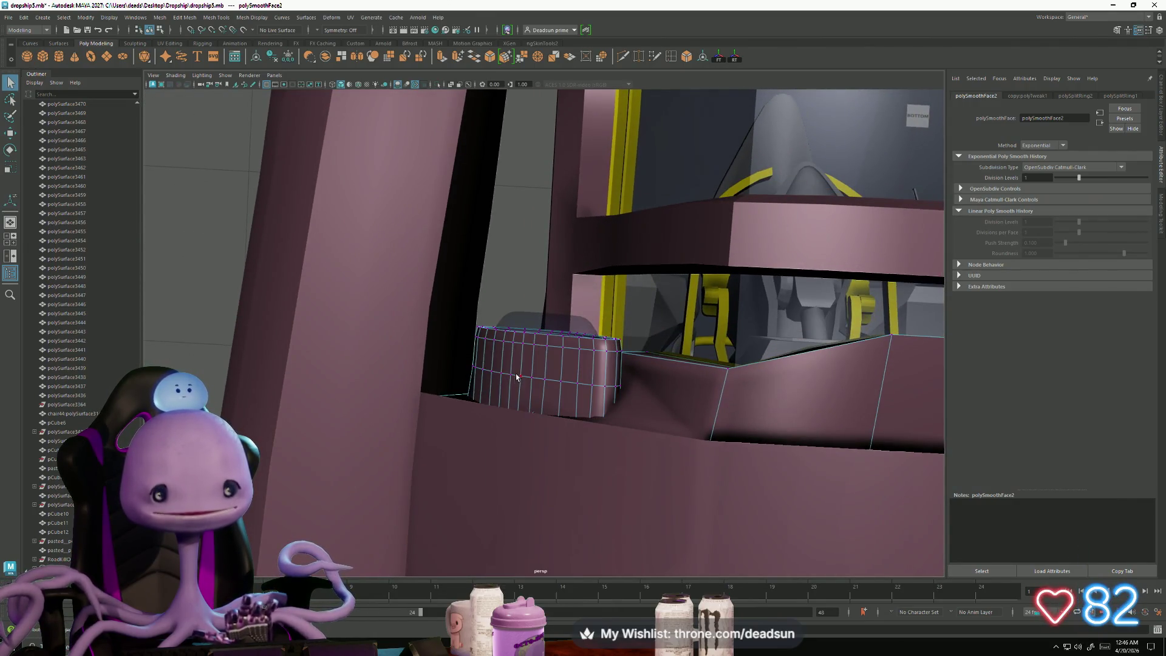
Step: Select a row of vertices around the bowl and scale it slightly outward
left_click(520, 376)
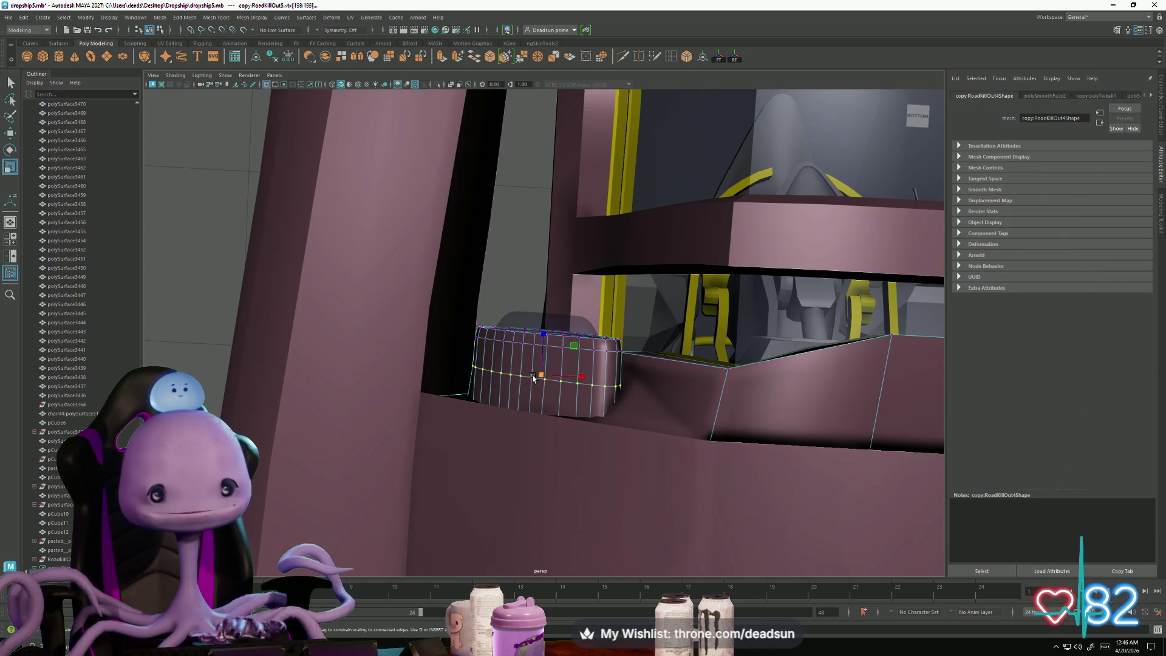
mouse_move(542, 374)
left_mouse_down("alt")
mouse_move(535, 389)
mouse_move(737, 464)
mouse_move(528, 416)
mouse_move(489, 429)
mouse_move(502, 439)
left_mouse_up("alt")
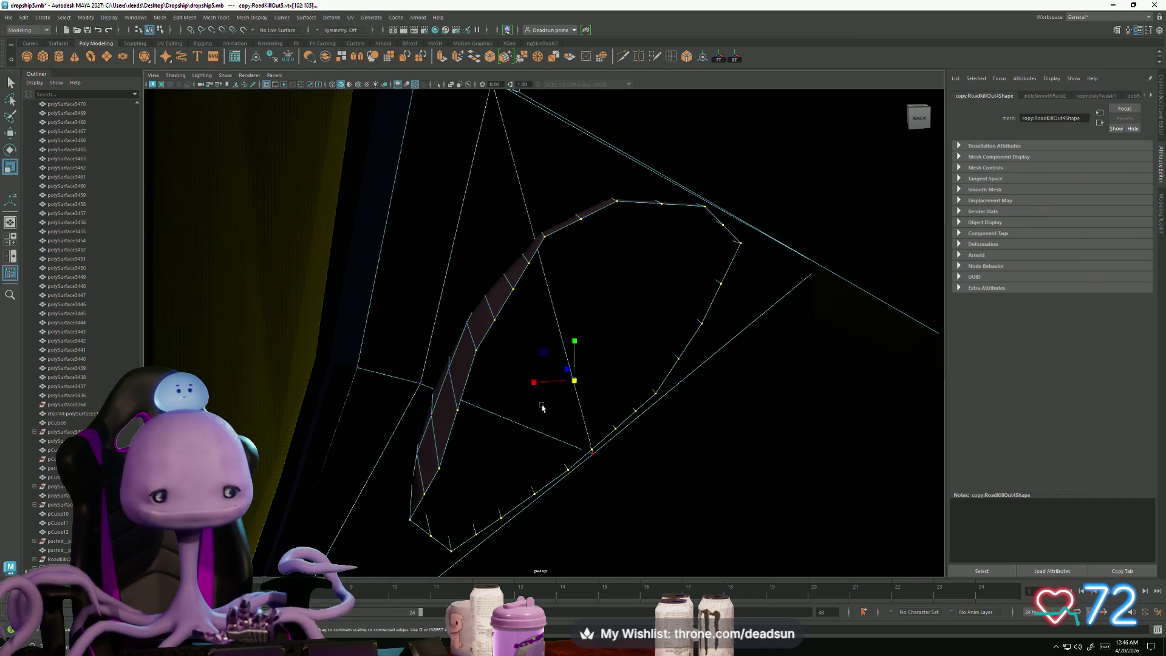
mouse_move(574, 384)
left_mouse_down()
mouse_move(585, 384)
mouse_move(528, 387)
left_mouse_up()
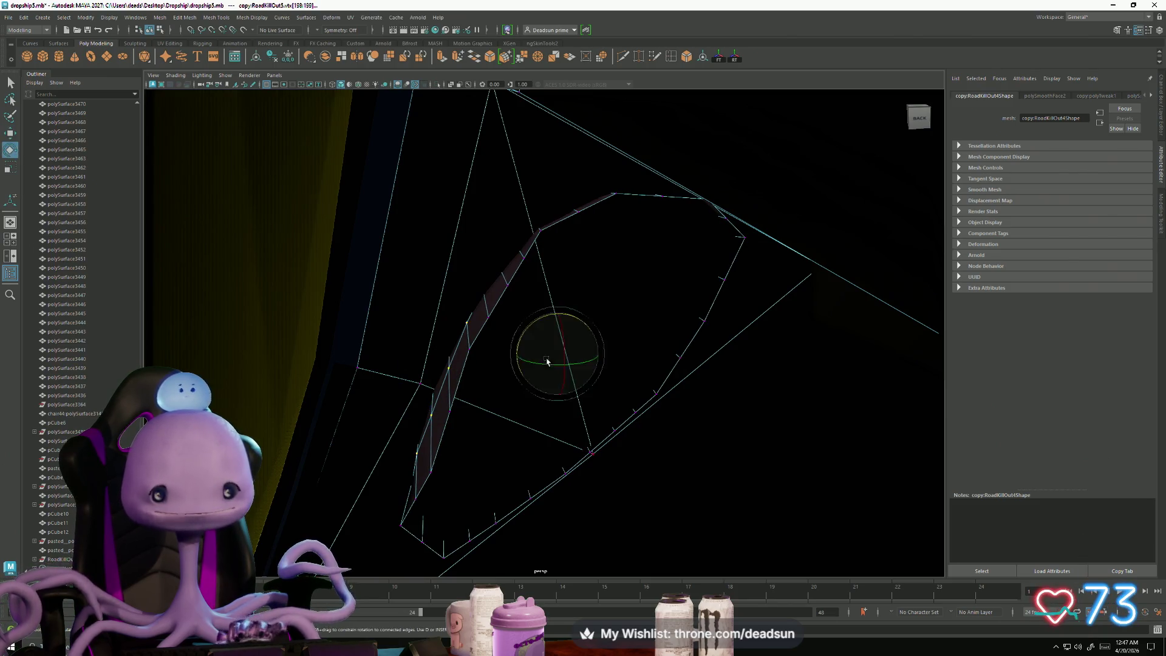
mouse_move(557, 354)
left_mouse_down()
mouse_move(554, 370)
mouse_move(377, 346)
mouse_move(346, 357)
mouse_move(455, 275)
left_mouse_up()
right_click_drag(454, 275, 500, 318, "alt")
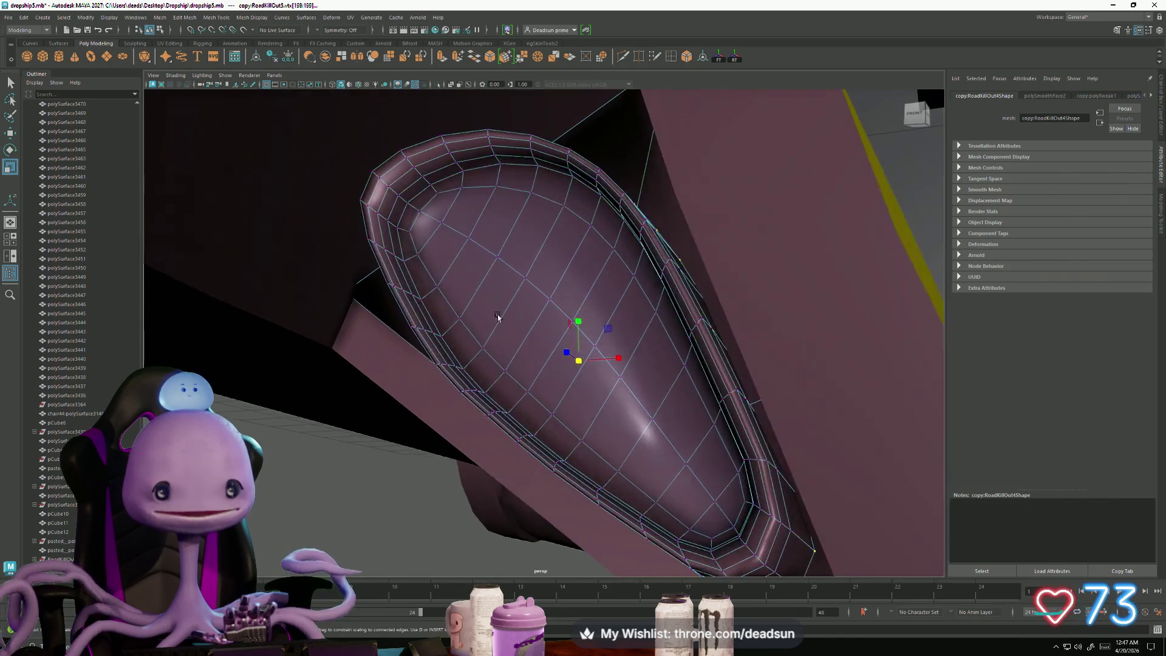
left_click_drag(500, 317, 448, 317, "alt")
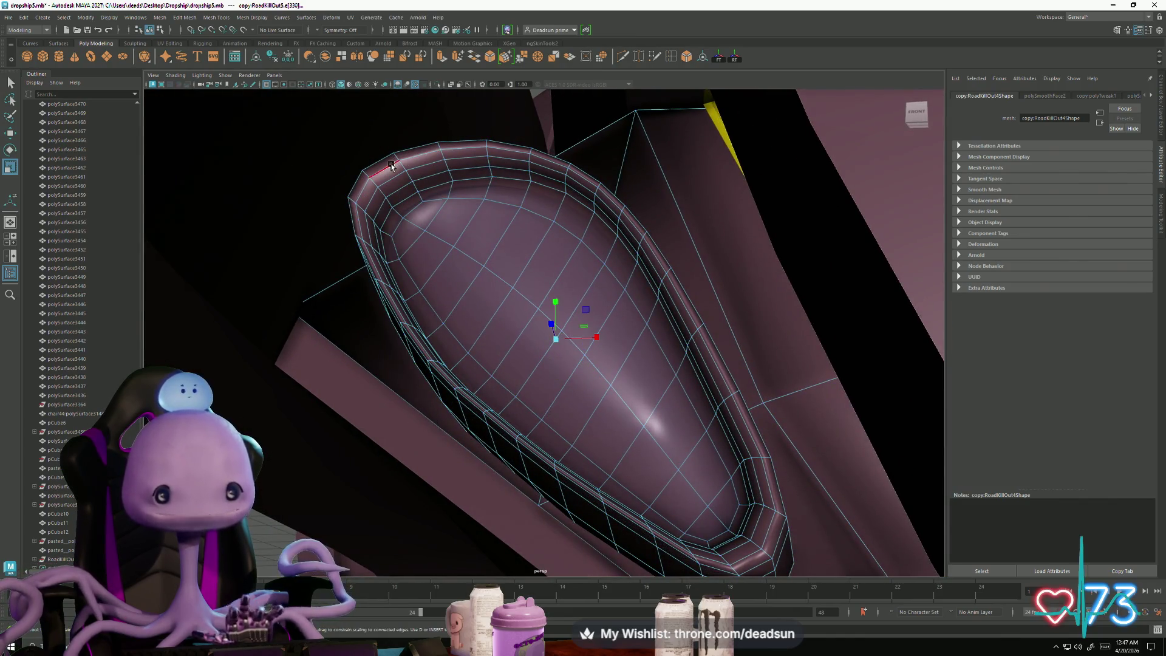
right_click_drag(431, 157, 462, 200, "alt")
left_click_drag(462, 201, 480, 255, "alt")
mouse_move(480, 255)
right_mouse_down("alt")
mouse_move(497, 293)
mouse_move(472, 289)
right_mouse_up("alt")
left_click_drag(473, 289, 447, 240, "alt")
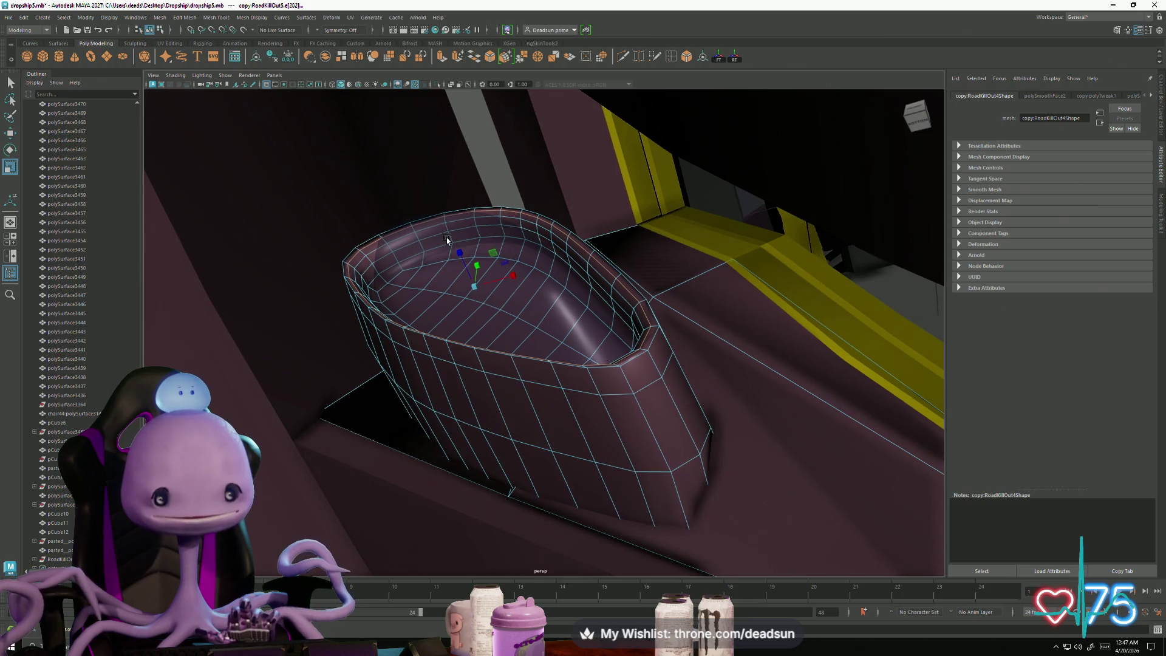
Step: Select two edge loops on the bowl rim and scale each inward
left_click(352, 262)
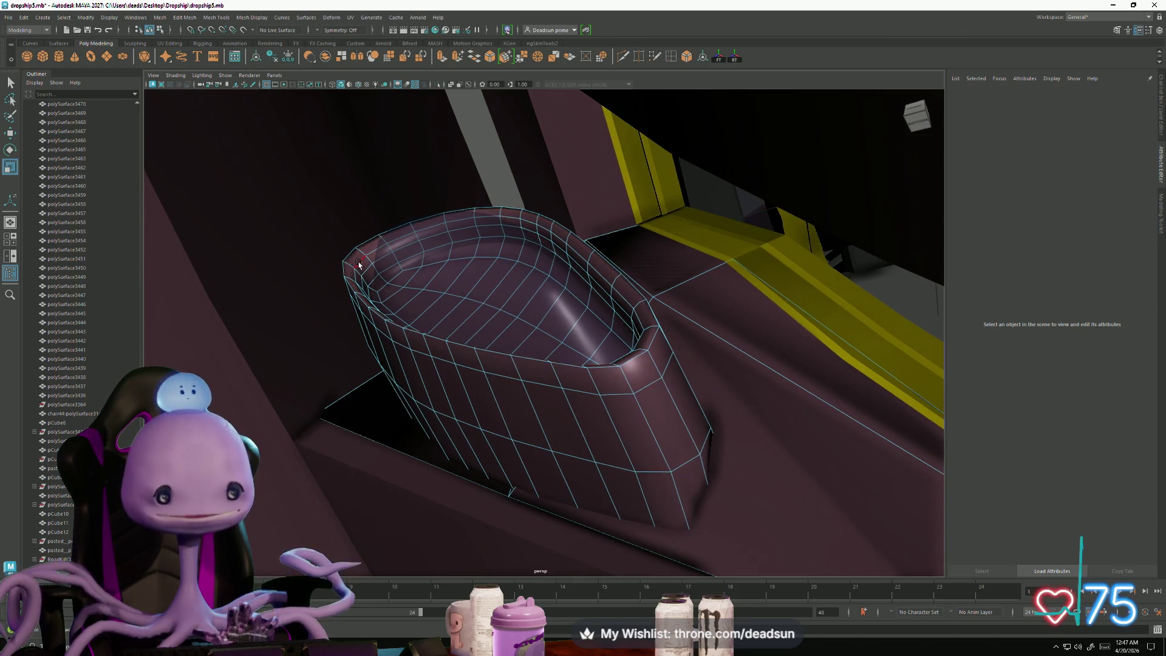
left_click(358, 263)
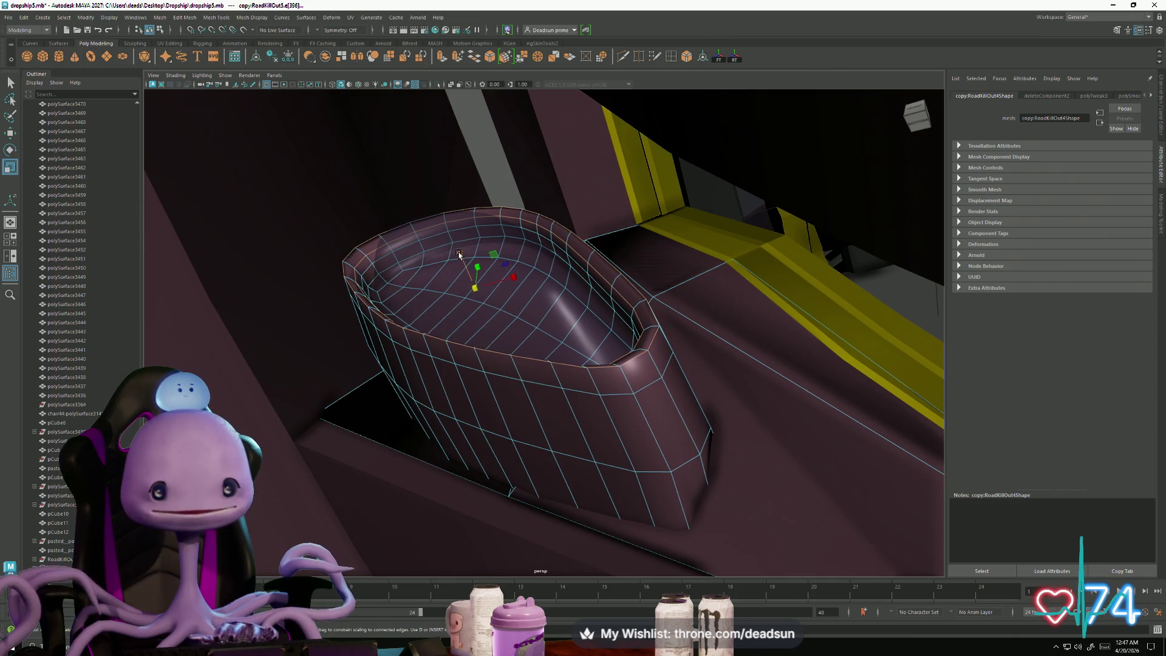
left_click_drag(468, 272, 539, 326)
mouse_move(441, 361)
left_mouse_down("alt")
mouse_move(391, 328)
mouse_move(462, 376)
left_mouse_up("alt")
scroll(490, 399, "up", 3)
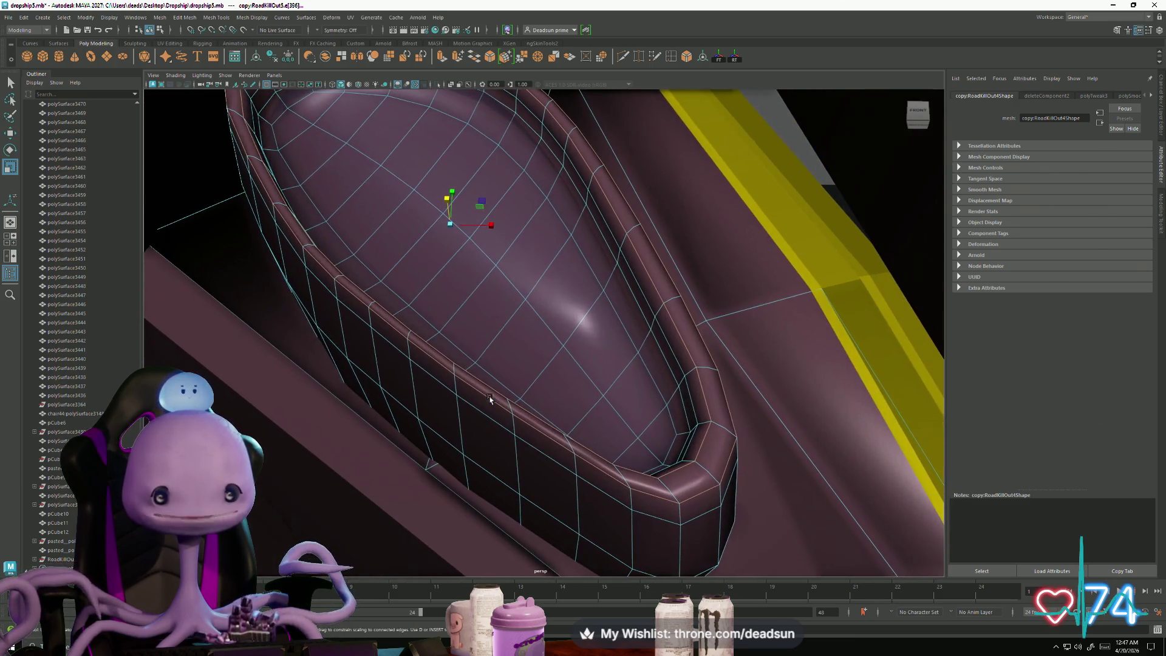
left_click(410, 322, "shift")
mouse_move(450, 226)
left_mouse_down()
mouse_move(437, 232)
mouse_move(455, 299)
mouse_move(432, 296)
mouse_move(509, 300)
left_mouse_up()
key("w")
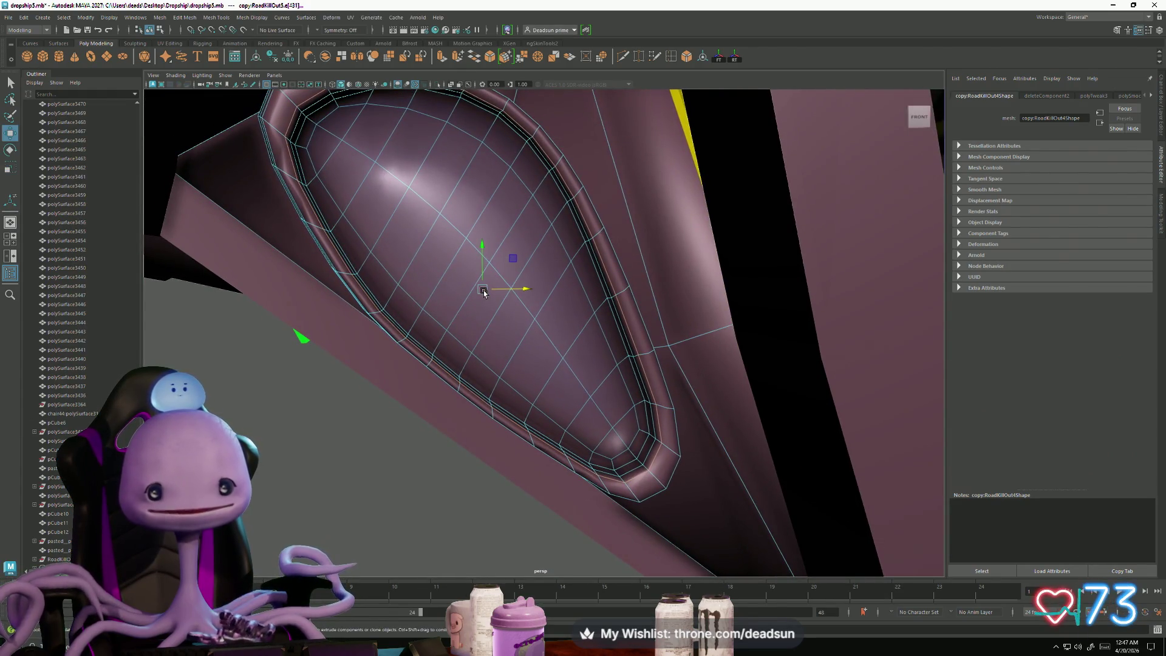
key("r")
left_click_drag(476, 294, 487, 297, "alt")
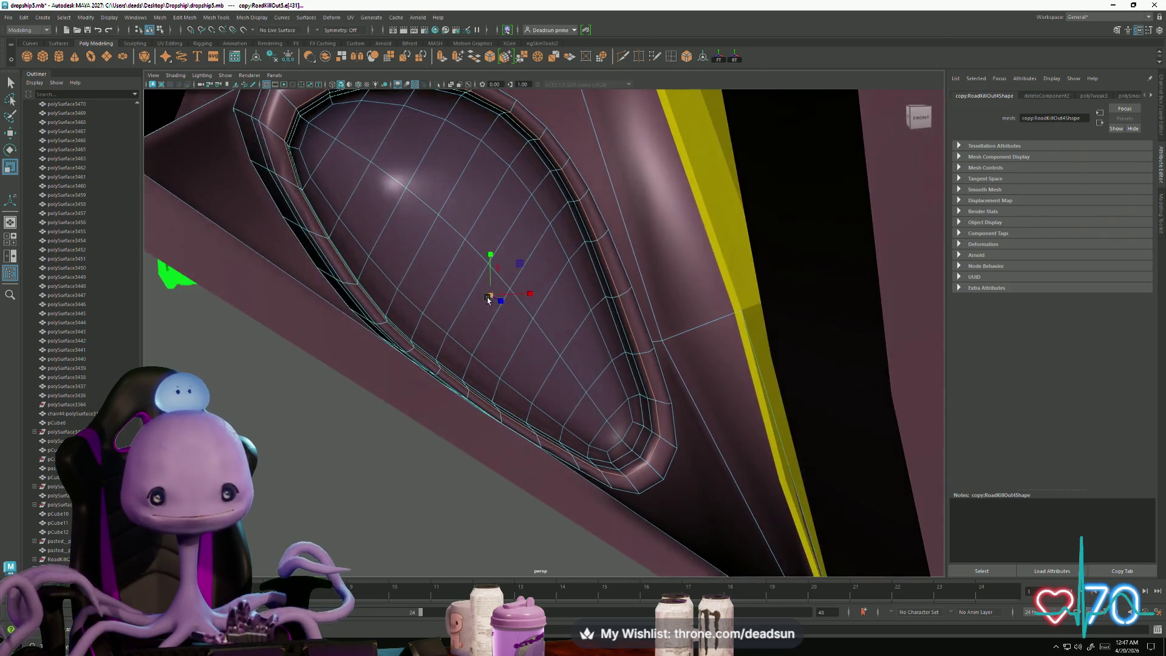
left_click_drag(447, 330, 370, 294, "alt")
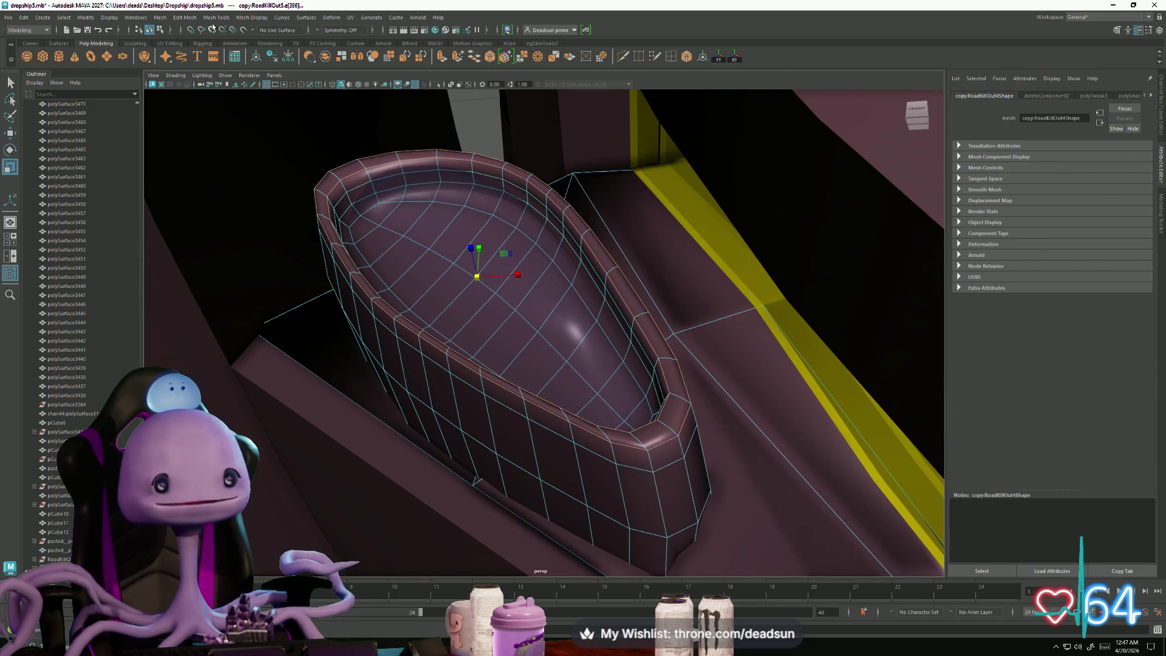
left_click(185, 17)
Step: Harden the bowl's edges with Mesh Display > Harden Edge and inspect the faceted shading
mouse_move(205, 19)
mouse_move(243, 19)
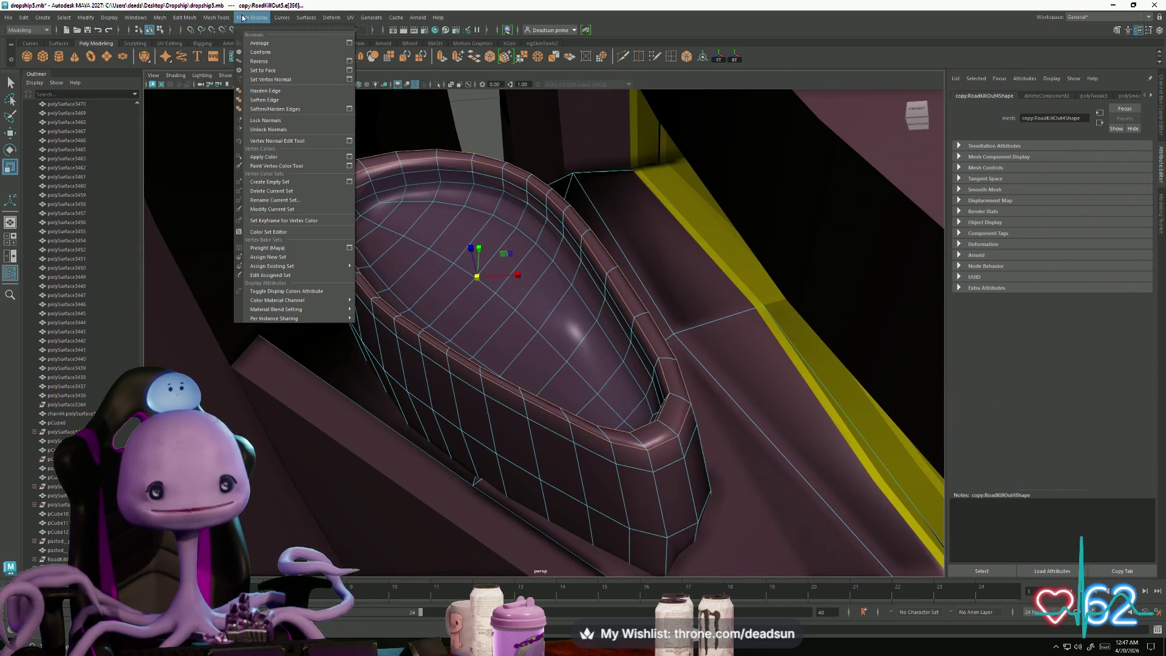
left_click(264, 94)
mouse_move(389, 234)
left_mouse_down("alt")
mouse_move(377, 216)
mouse_move(442, 258)
left_mouse_up("alt")
mouse_move(550, 362)
left_mouse_down("alt")
mouse_move(425, 334)
mouse_move(443, 340)
mouse_move(416, 341)
mouse_move(434, 356)
mouse_move(434, 374)
mouse_move(424, 368)
mouse_move(437, 255)
mouse_move(416, 329)
mouse_move(461, 343)
mouse_move(430, 352)
mouse_move(455, 362)
mouse_move(411, 338)
mouse_move(489, 408)
mouse_move(463, 354)
mouse_move(617, 467)
mouse_move(518, 389)
mouse_move(541, 390)
mouse_move(527, 396)
mouse_move(531, 414)
mouse_move(489, 374)
left_mouse_up("alt")
Step: Select an edge on the hull near the bowl and inspect it from several angles
right_click_drag(476, 339, 507, 409)
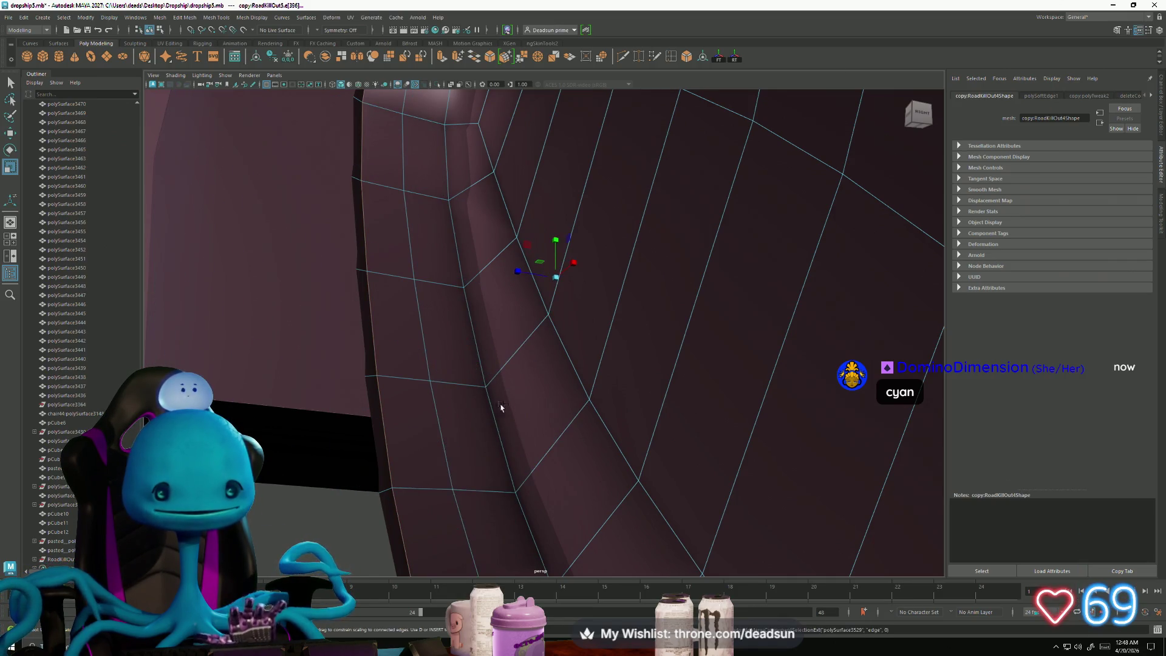
left_click(472, 344)
mouse_move(513, 427)
left_mouse_down("alt")
mouse_move(494, 464)
mouse_move(536, 461)
left_mouse_up("alt")
left_click_drag(516, 352, 489, 365, "alt")
mouse_move(521, 280)
left_mouse_down("alt")
mouse_move(533, 372)
mouse_move(534, 357)
mouse_move(577, 359)
mouse_move(590, 315)
mouse_move(544, 349)
left_mouse_up("alt")
left_click_drag(636, 361, 653, 313, "alt")
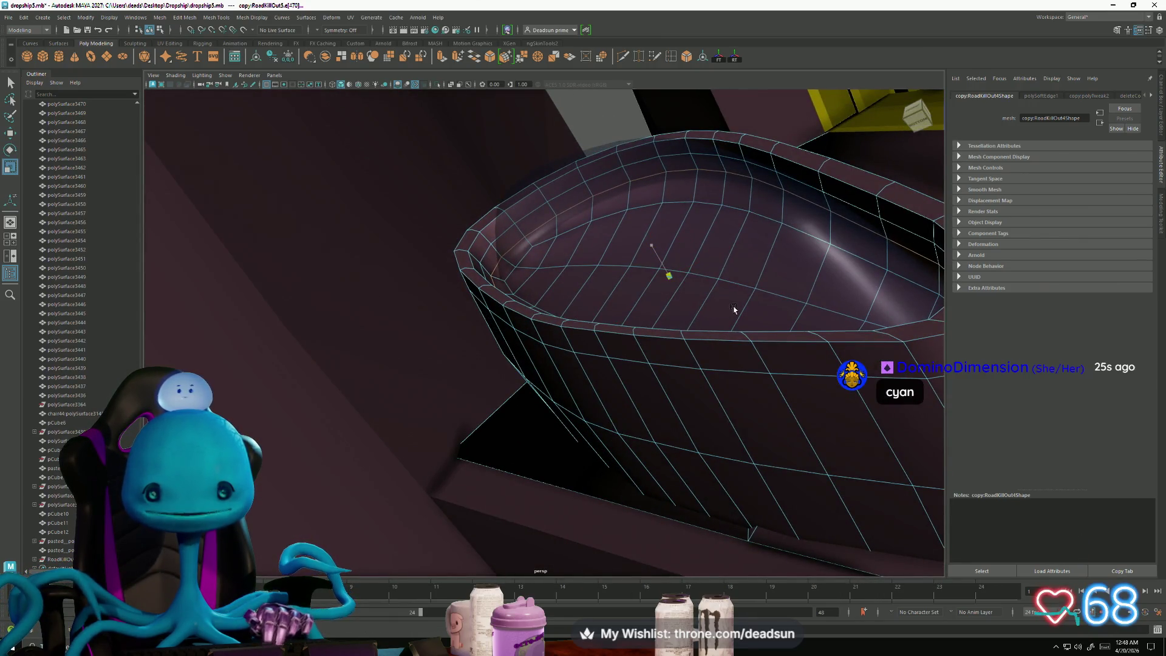
mouse_move(657, 250)
left_mouse_down("alt")
mouse_move(620, 267)
mouse_move(643, 326)
mouse_move(607, 341)
mouse_move(583, 316)
mouse_move(494, 292)
mouse_move(534, 309)
mouse_move(543, 334)
mouse_move(533, 292)
left_mouse_up("alt")
Step: Select the side pods at the cockpit front and box-select the right pod's bottom faces
right_click(533, 291)
left_click(507, 329)
mouse_move(508, 328)
left_mouse_down("alt")
mouse_move(531, 385)
mouse_move(484, 395)
mouse_move(607, 365)
left_mouse_up("alt")
scroll(484, 395, "down", 3)
scroll(483, 389, "up", 4)
left_click(888, 326)
mouse_move(885, 351)
left_mouse_down("alt")
mouse_move(654, 323)
mouse_move(658, 334)
mouse_move(661, 315)
mouse_move(672, 333)
mouse_move(659, 341)
mouse_move(671, 340)
mouse_move(666, 322)
left_mouse_up("alt")
right_click_drag(649, 310, 649, 147)
left_click_drag(650, 142, 876, 618)
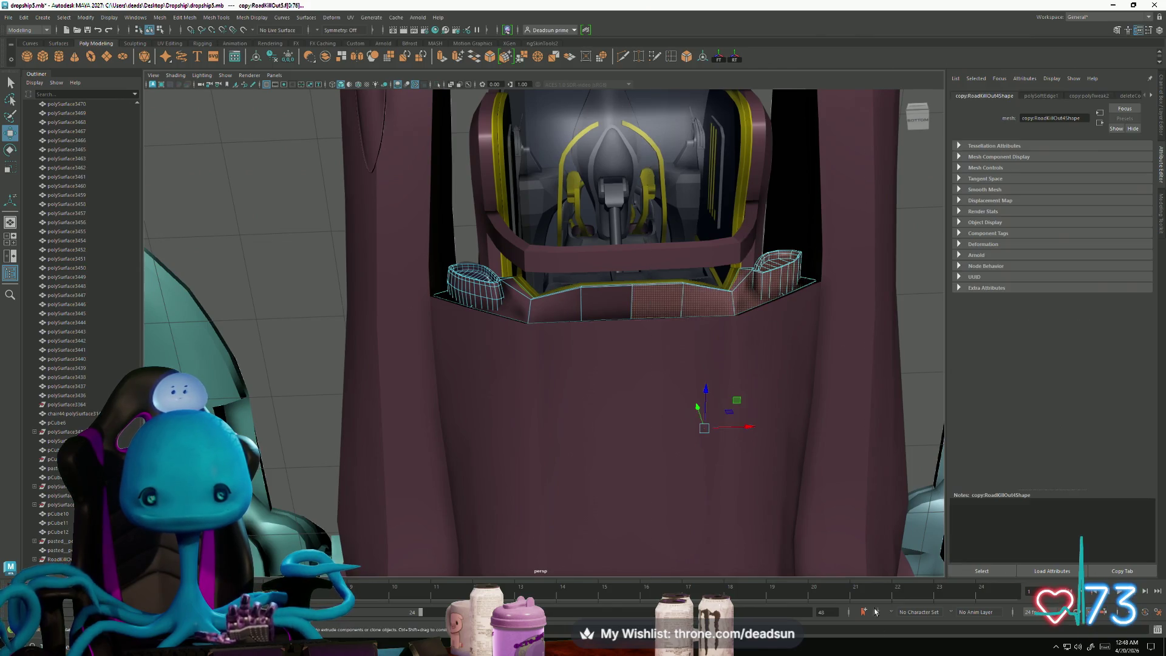
mouse_move(849, 549)
left_mouse_down("alt")
mouse_move(612, 401)
mouse_move(654, 443)
mouse_move(729, 447)
mouse_move(593, 534)
mouse_move(539, 456)
left_mouse_up("alt")
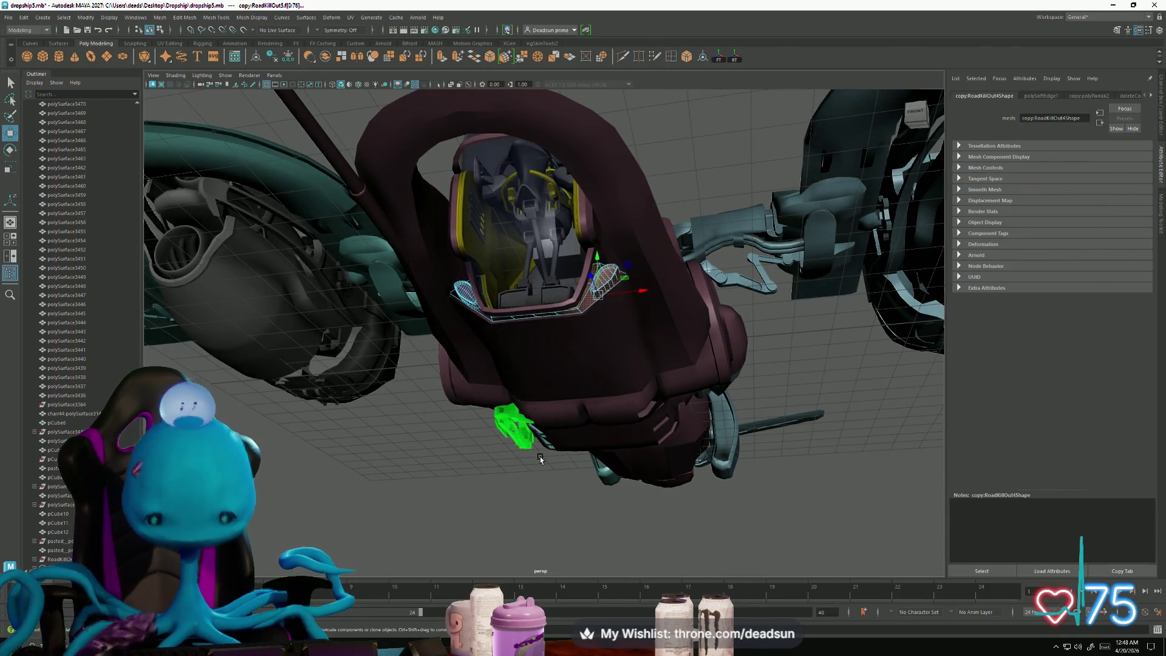
left_click(541, 457)
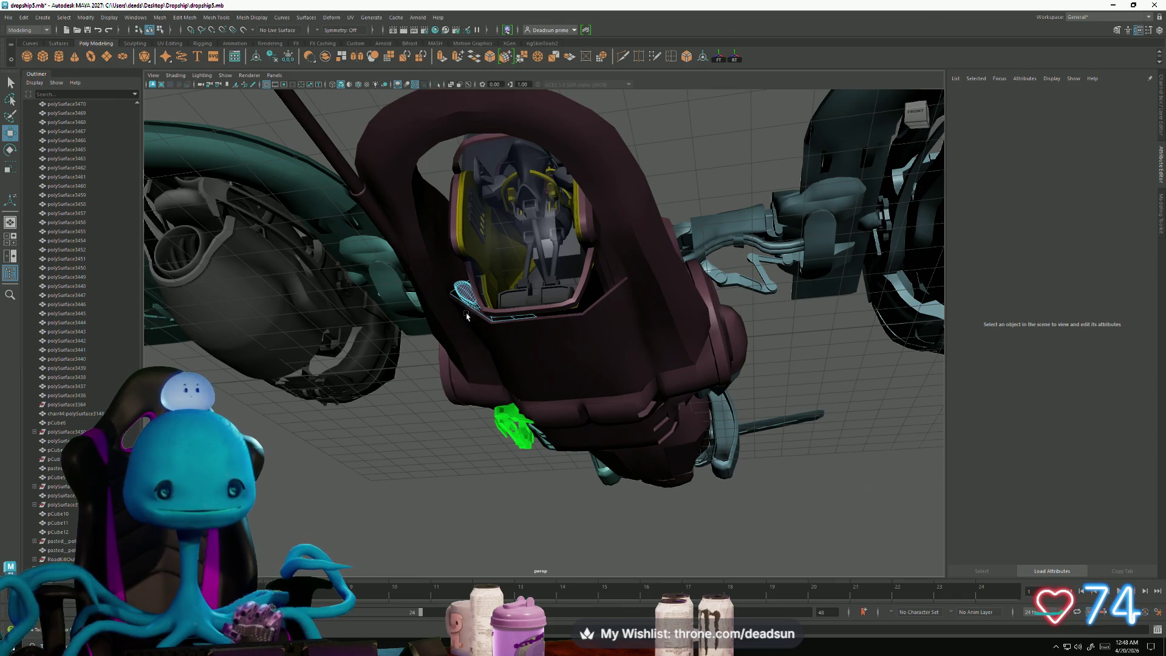
left_click_drag(540, 456, 479, 302, "alt")
scroll(478, 302, "up", 10)
right_click_drag(597, 301, 638, 282)
left_click(616, 315)
left_click_drag(615, 314, 593, 312, "alt")
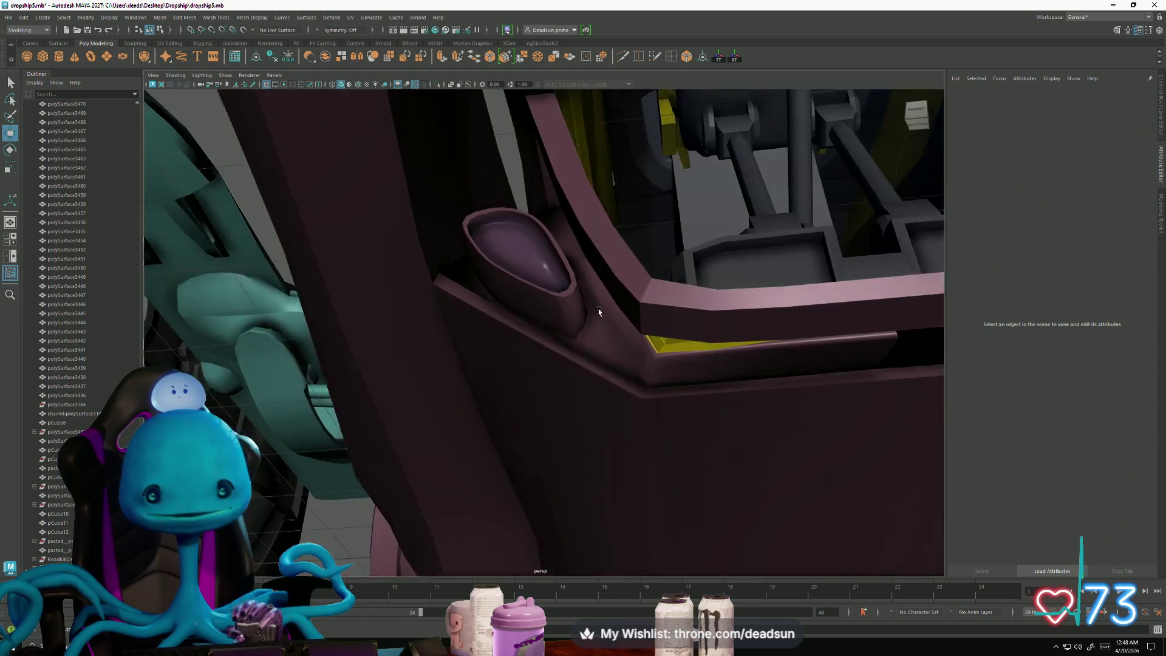
right_click_drag(592, 312, 741, 371, "alt")
left_click(615, 279)
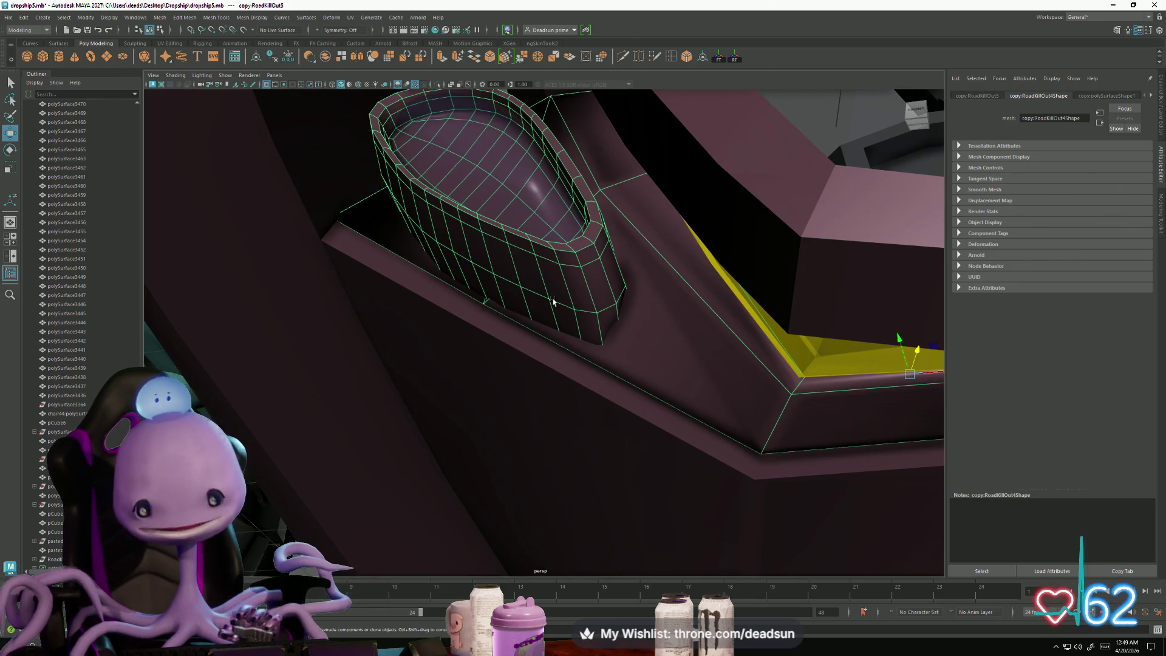
mouse_move(553, 301)
left_mouse_down("alt")
mouse_move(539, 288)
mouse_move(563, 337)
left_mouse_up("alt")
right_click_drag(563, 336, 495, 235)
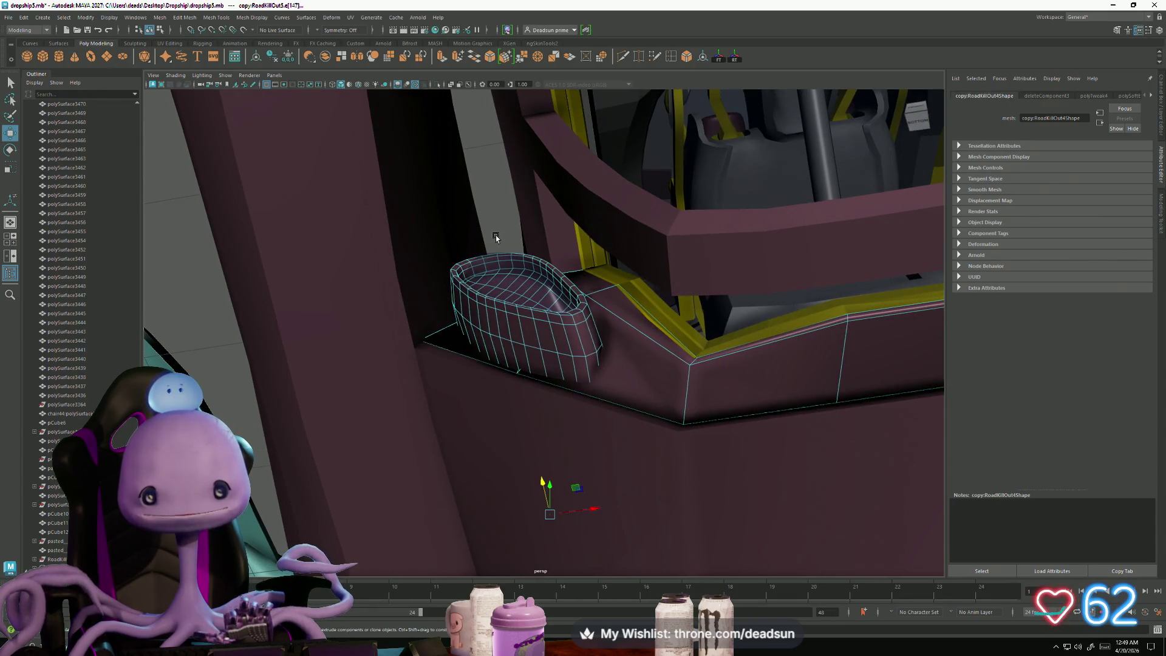
left_click(496, 235)
left_click(531, 345)
mouse_move(531, 345)
left_mouse_down("alt")
mouse_move(522, 369)
mouse_move(500, 328)
mouse_move(526, 377)
mouse_move(474, 364)
mouse_move(476, 310)
left_mouse_up("alt")
scroll(523, 369, "up", 6)
scroll(529, 380, "up", 3)
right_click_drag(477, 311, 513, 283)
left_click(364, 261)
mouse_move(365, 261)
left_mouse_down("alt")
mouse_move(393, 337)
mouse_move(593, 463)
mouse_move(531, 395)
mouse_move(534, 356)
mouse_move(475, 407)
mouse_move(539, 410)
mouse_move(549, 383)
mouse_move(528, 389)
mouse_move(501, 365)
mouse_move(437, 486)
mouse_move(504, 432)
mouse_move(509, 457)
mouse_move(577, 504)
mouse_move(671, 473)
mouse_move(554, 387)
mouse_move(524, 437)
mouse_move(628, 388)
mouse_move(658, 408)
mouse_move(551, 394)
mouse_move(429, 476)
mouse_move(433, 450)
mouse_move(391, 313)
left_mouse_up("alt")
left_click(548, 382)
left_click(637, 406)
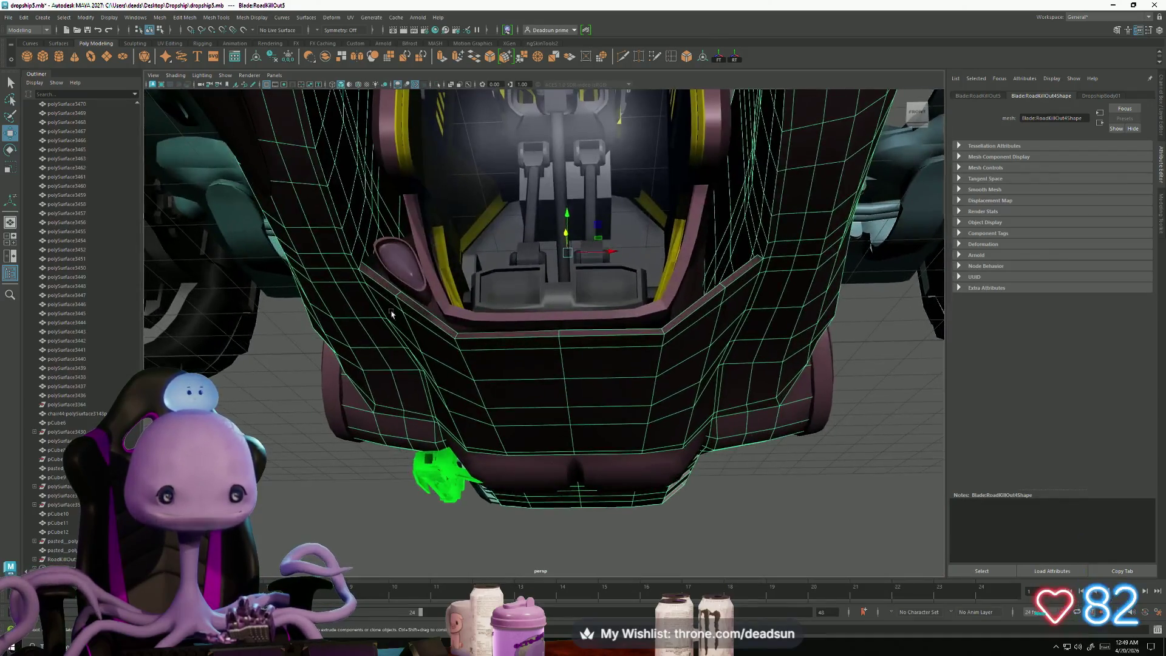
mouse_move(402, 254)
left_mouse_down("alt")
mouse_move(364, 425)
mouse_move(307, 476)
left_mouse_up("alt")
left_click(307, 476)
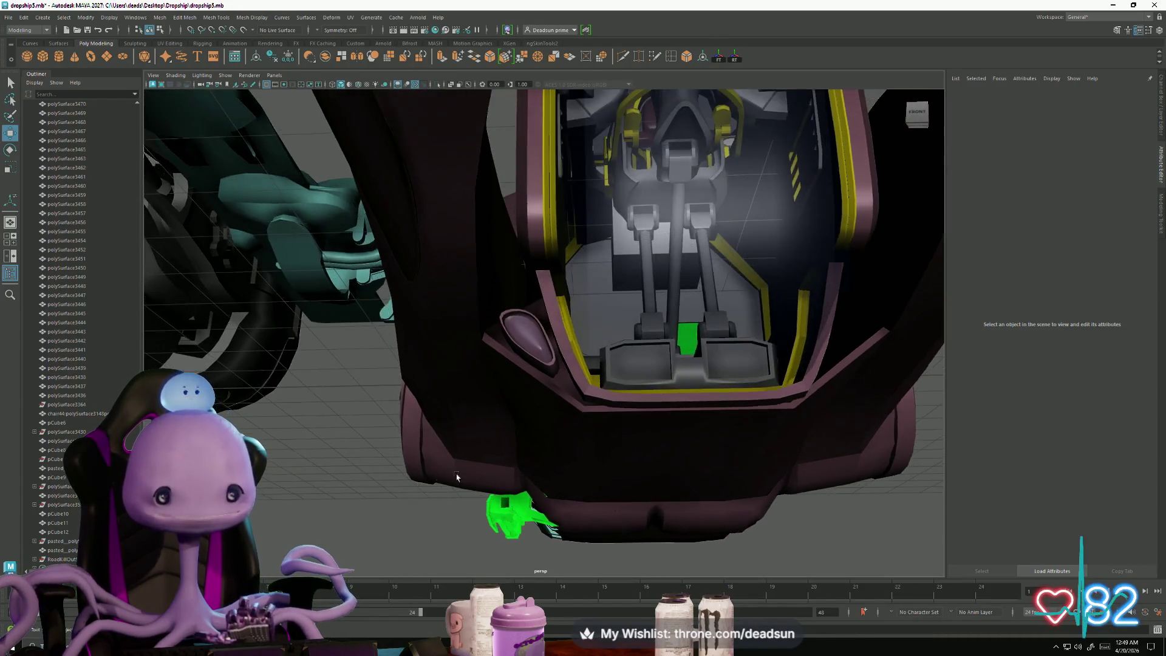
scroll(711, 526, "up", 5)
mouse_move(711, 526)
left_mouse_down("alt")
mouse_move(577, 425)
mouse_move(505, 393)
mouse_move(499, 373)
left_mouse_up("alt")
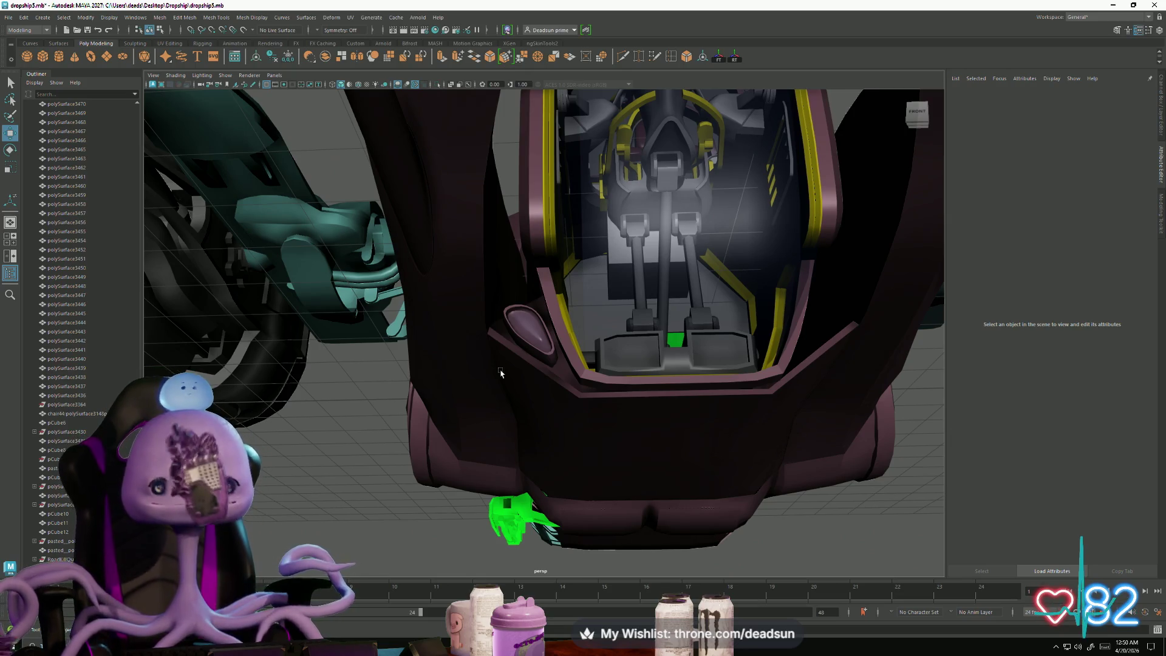
left_click_drag(575, 275, 460, 250, "alt")
left_click(556, 304)
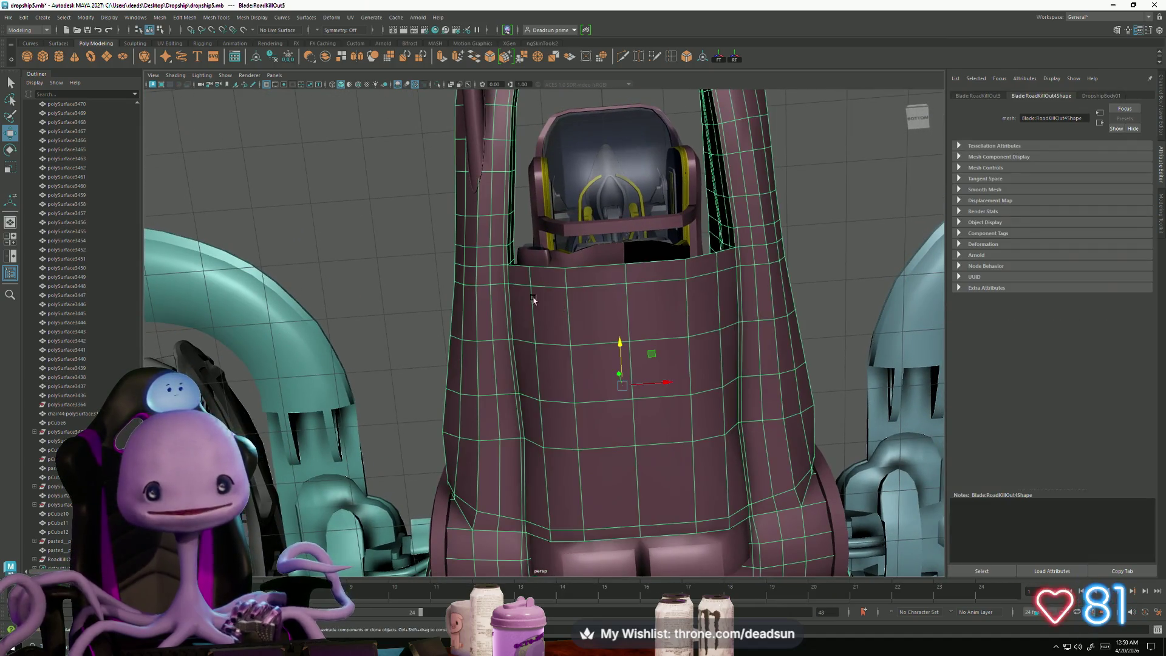
left_click(395, 234)
mouse_move(395, 234)
left_mouse_down("alt")
mouse_move(429, 311)
mouse_move(552, 364)
left_mouse_up("alt")
left_click(556, 368)
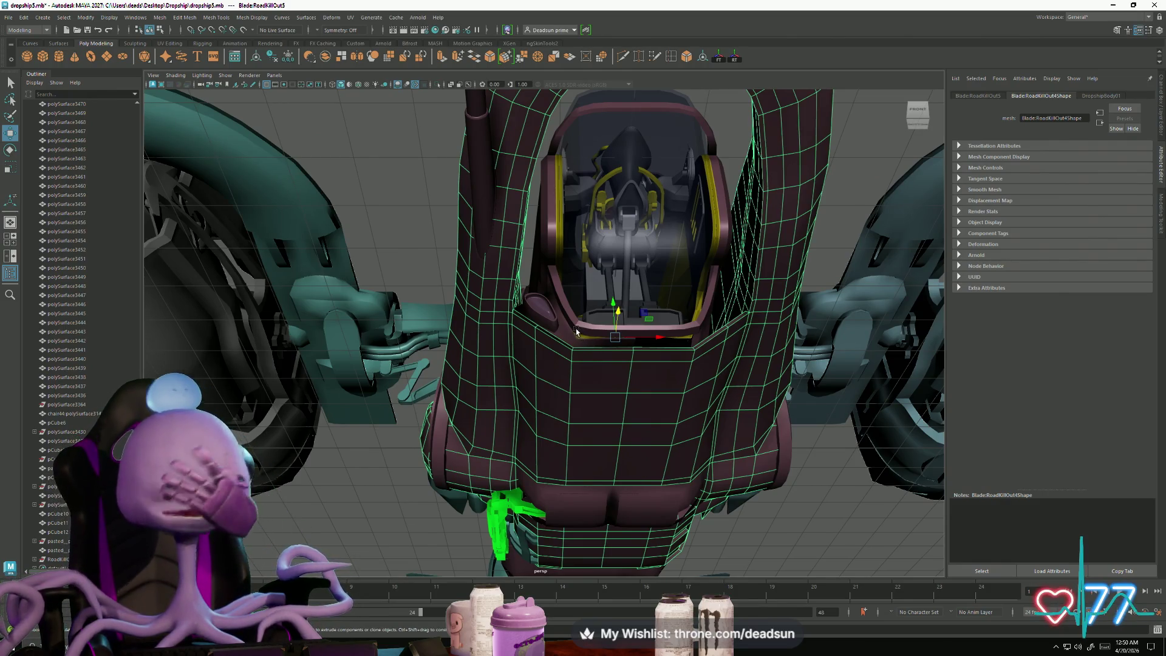
scroll(566, 304, "up", 10)
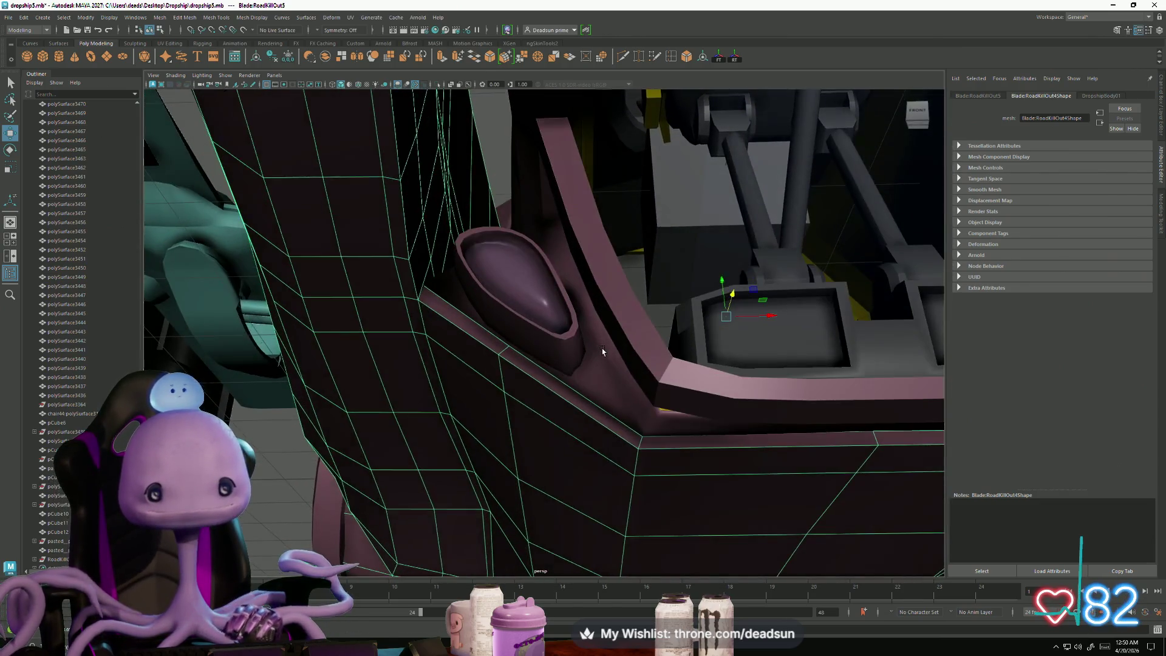
scroll(602, 351, "down", 15)
mouse_move(522, 462)
left_mouse_down("alt")
mouse_move(498, 462)
mouse_move(587, 486)
mouse_move(634, 448)
mouse_move(559, 363)
left_mouse_up("alt")
left_click(528, 457)
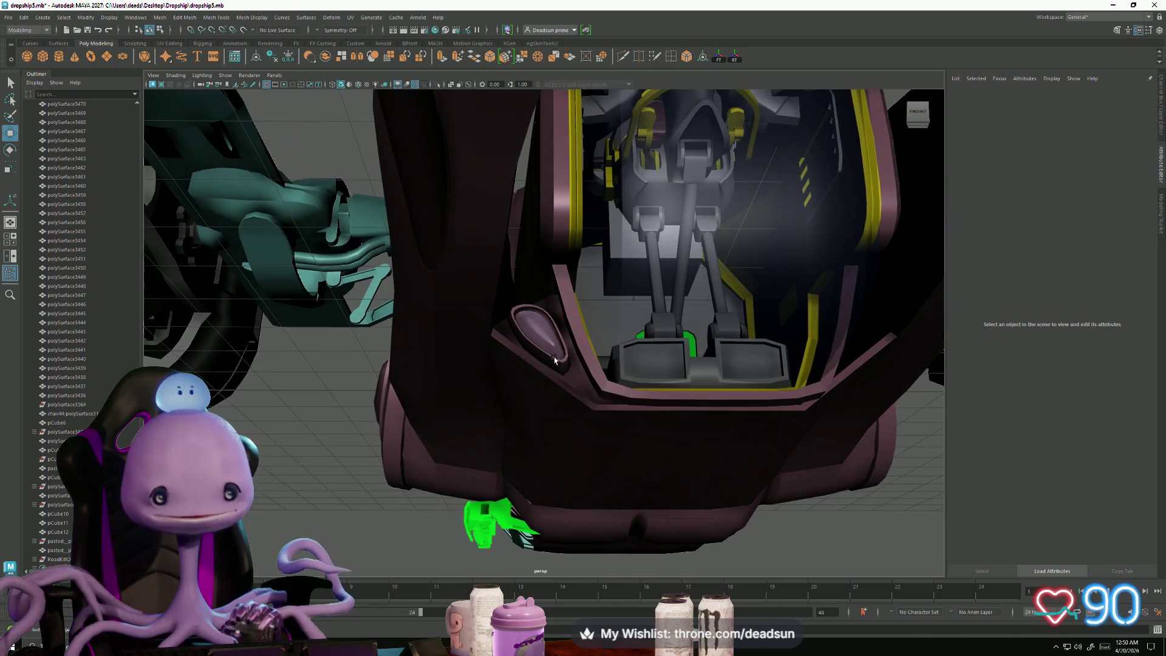
left_click(560, 363)
left_click(317, 411)
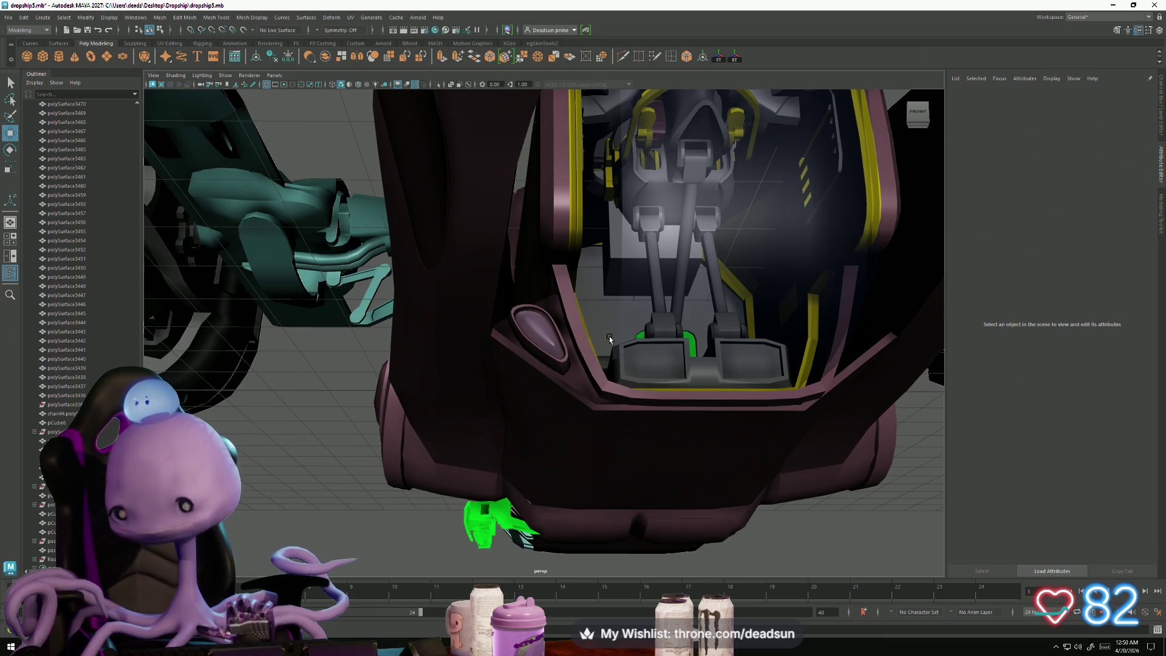
left_click_drag(569, 365, 567, 375)
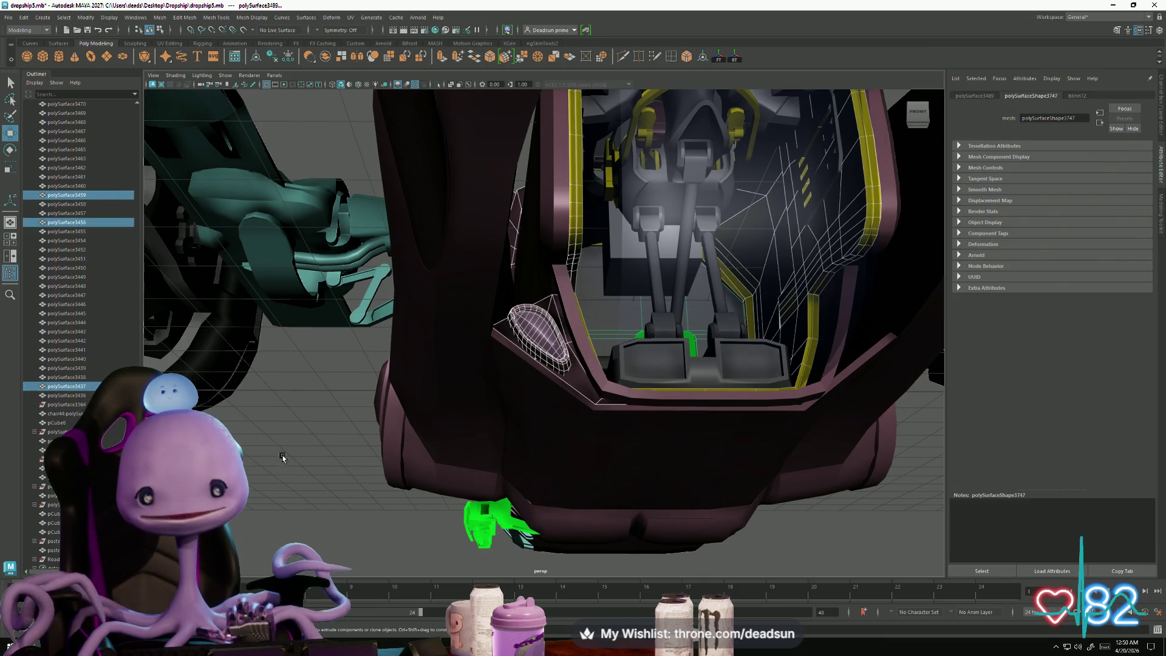
left_click(283, 457)
left_click(546, 365)
mouse_move(527, 439)
right_mouse_down("alt")
mouse_move(518, 365)
mouse_move(520, 435)
right_mouse_up("alt")
left_click_drag(520, 436, 518, 414, "alt")
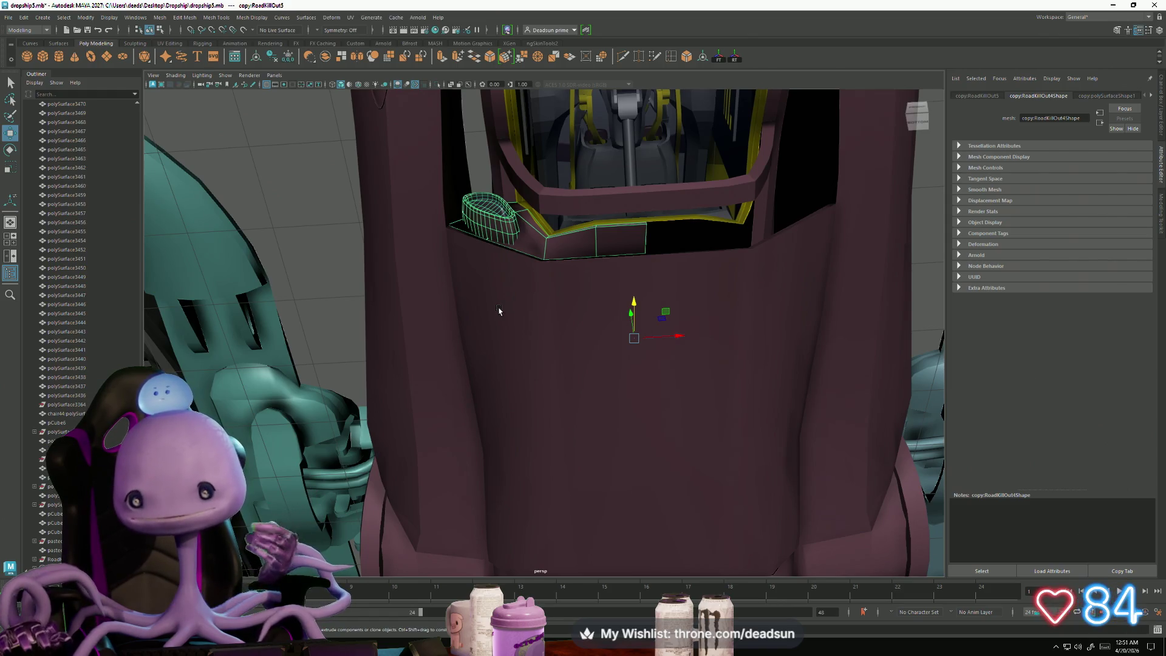
mouse_move(427, 330)
left_mouse_down("alt")
mouse_move(403, 328)
mouse_move(431, 322)
left_mouse_up("alt")
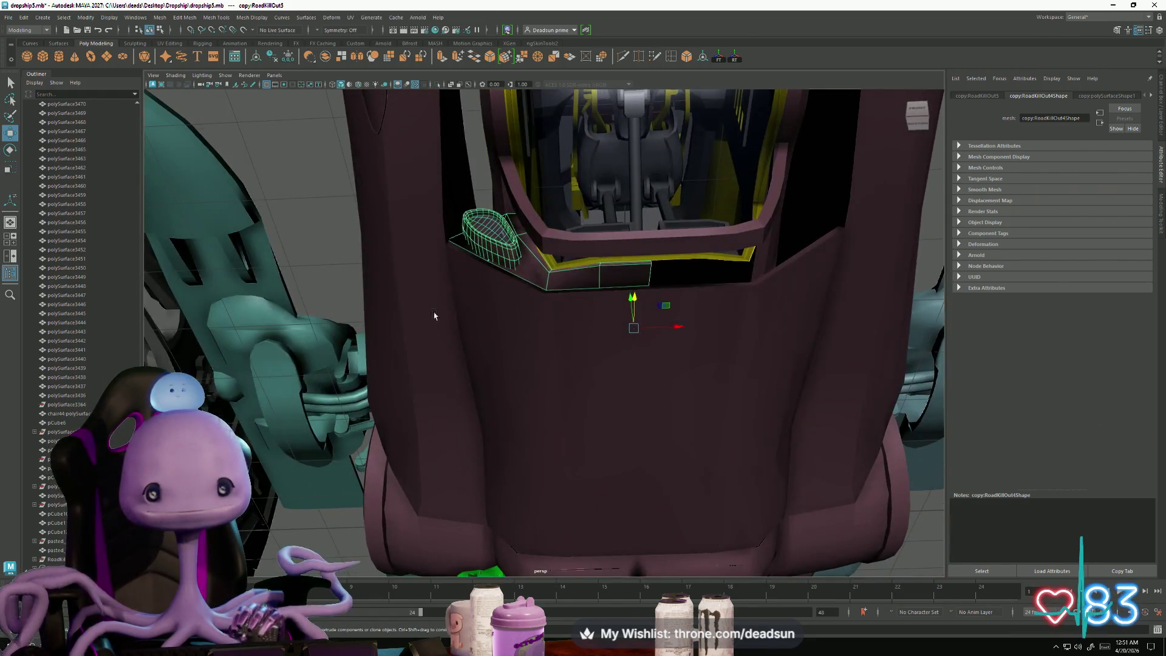
left_click(482, 213)
mouse_move(482, 212)
left_mouse_down("alt")
mouse_move(490, 297)
mouse_move(614, 390)
mouse_move(570, 323)
mouse_move(541, 367)
mouse_move(513, 332)
mouse_move(495, 253)
mouse_move(520, 366)
mouse_move(510, 315)
mouse_move(593, 408)
mouse_move(549, 338)
mouse_move(577, 331)
mouse_move(560, 330)
mouse_move(551, 371)
mouse_move(548, 346)
left_mouse_up("alt")
left_click(490, 293)
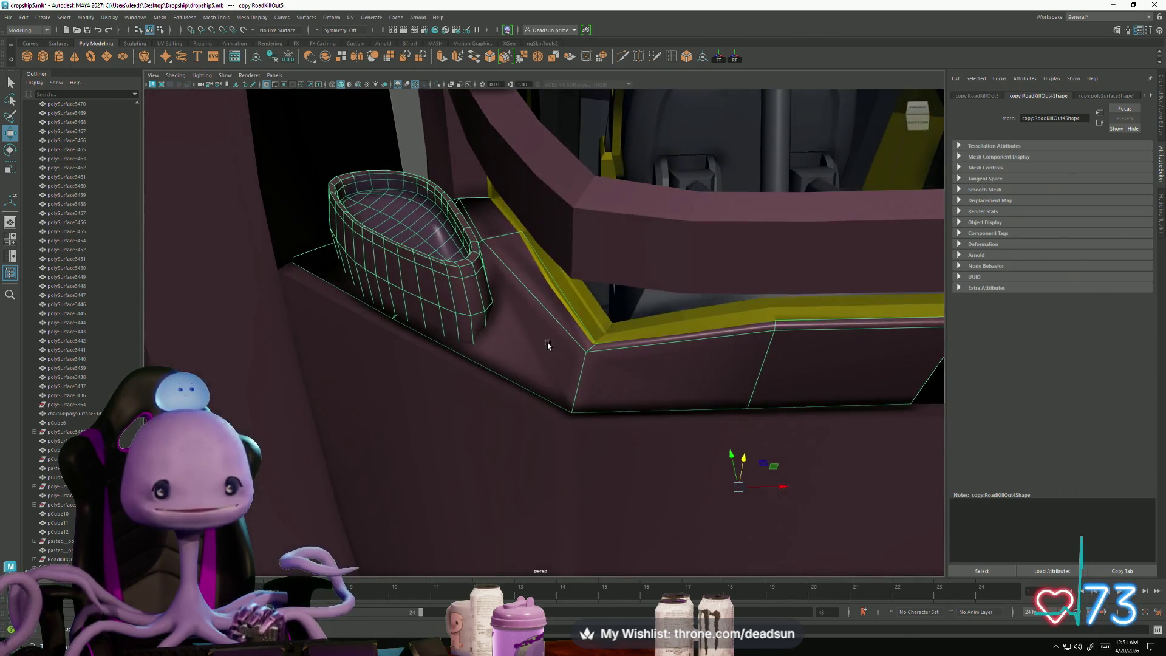
left_click(671, 55)
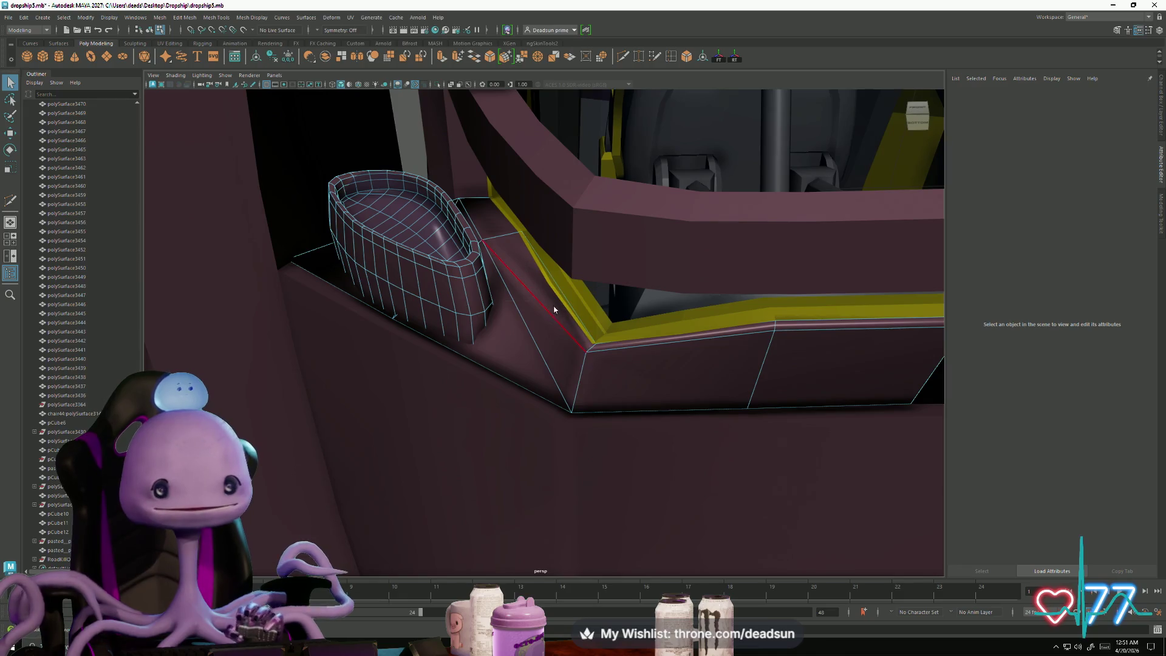
mouse_move(547, 291)
right_mouse_down("alt")
mouse_move(248, 255)
mouse_move(434, 277)
mouse_move(443, 209)
right_mouse_up("alt")
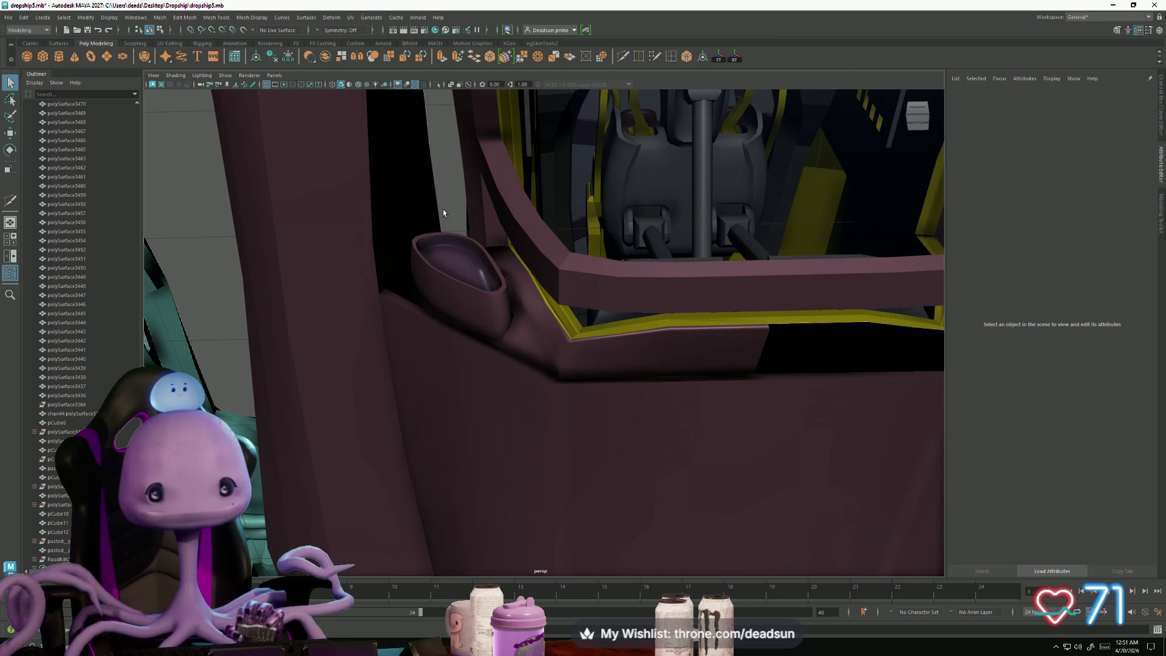
left_click(420, 263)
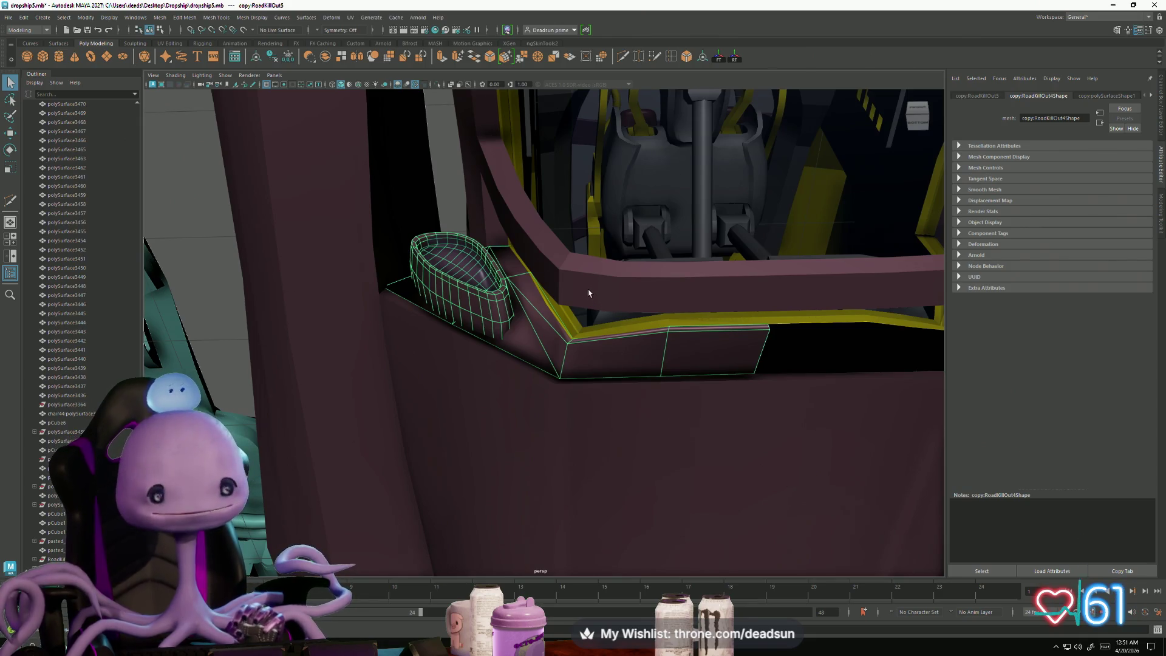
scroll(589, 293, "down", 3)
left_click_drag(589, 293, 329, 277, "alt")
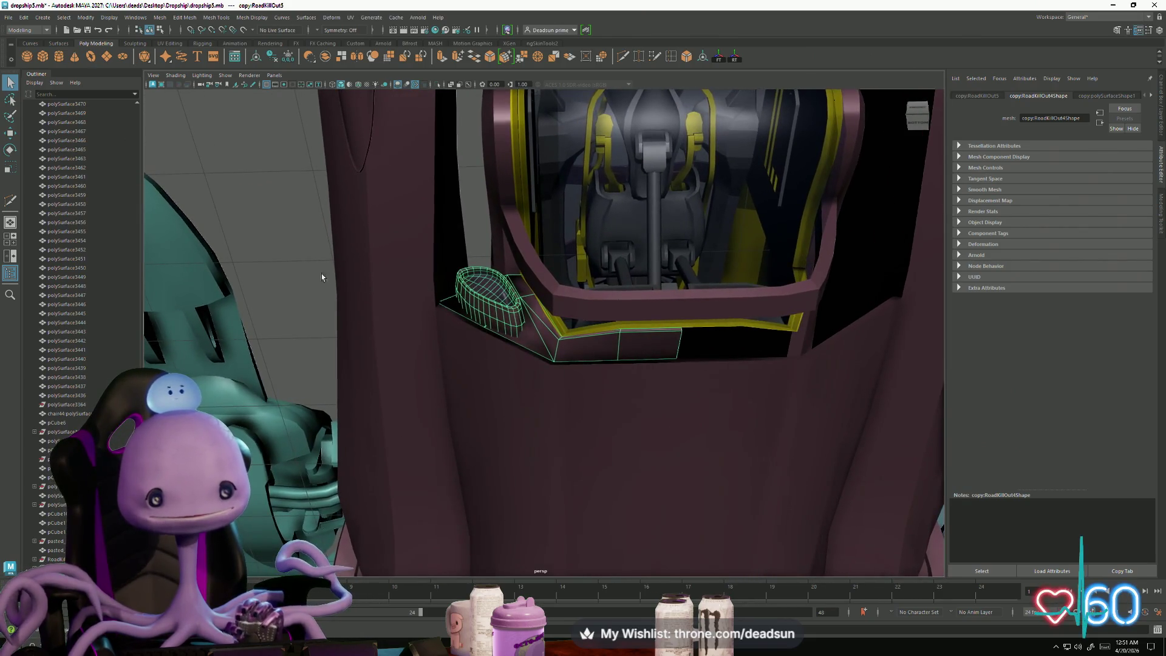
left_click(330, 277)
scroll(528, 385, "up", 5)
left_click_drag(529, 385, 549, 328, "alt")
left_click(480, 287)
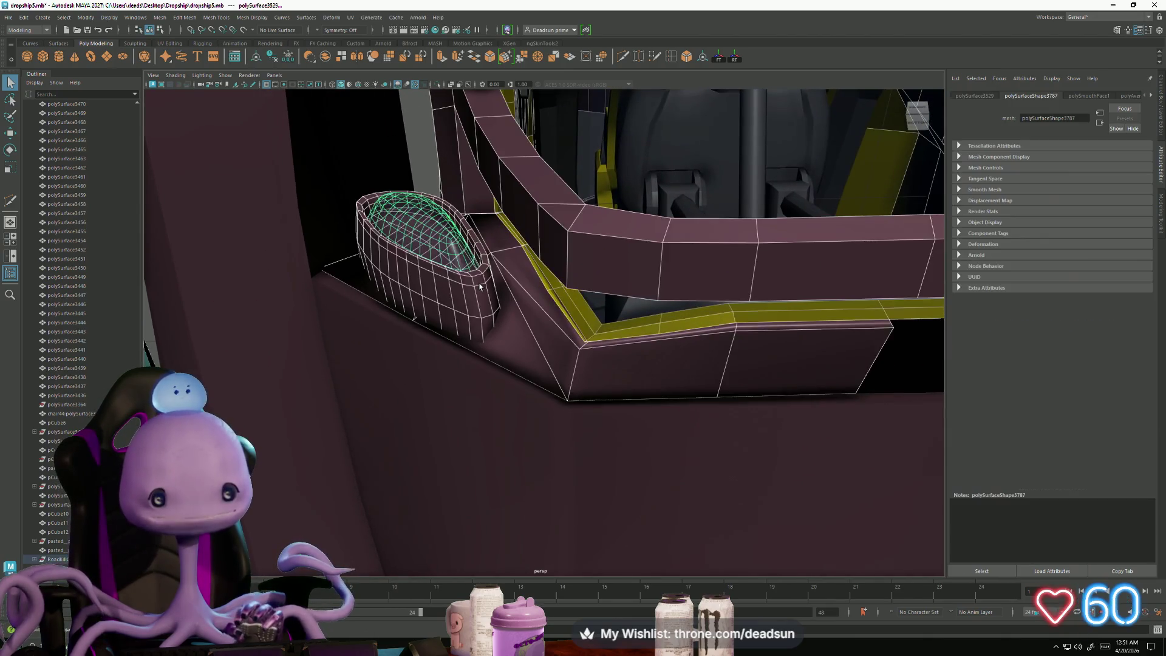
left_click(492, 340)
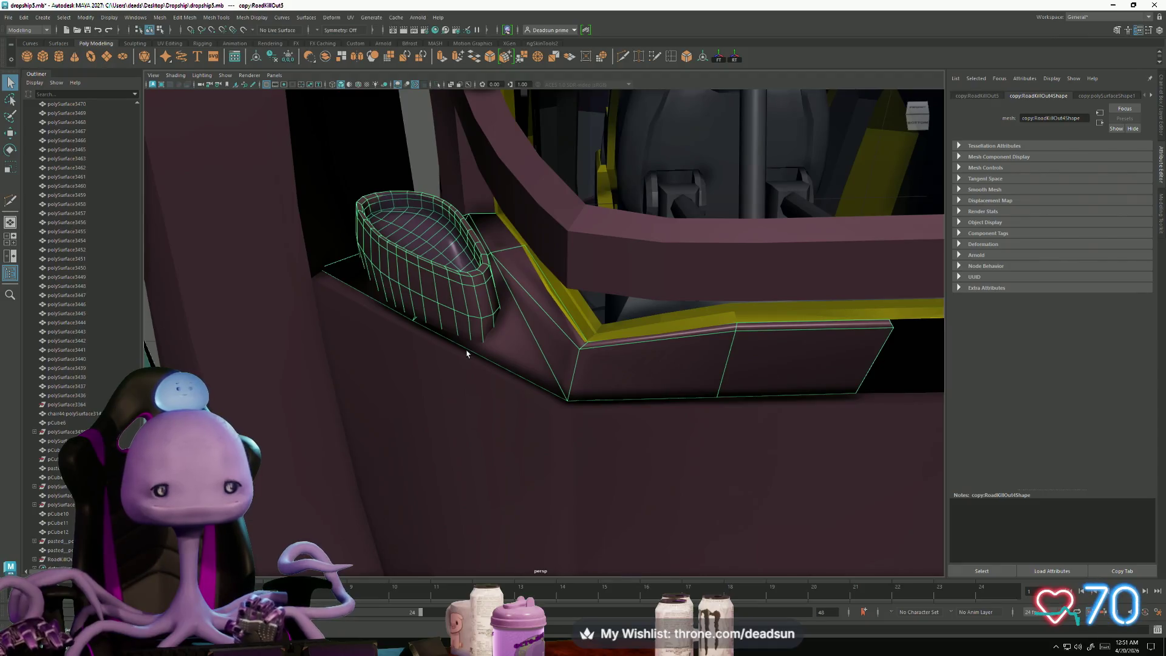
left_click_drag(446, 329, 437, 317, "alt")
scroll(502, 339, "up", 3)
left_click(544, 255)
left_click(514, 220)
mouse_move(521, 229)
left_mouse_down("alt")
mouse_move(523, 300)
mouse_move(603, 382)
mouse_move(703, 372)
left_mouse_up("alt")
right_click_drag(662, 367, 703, 371)
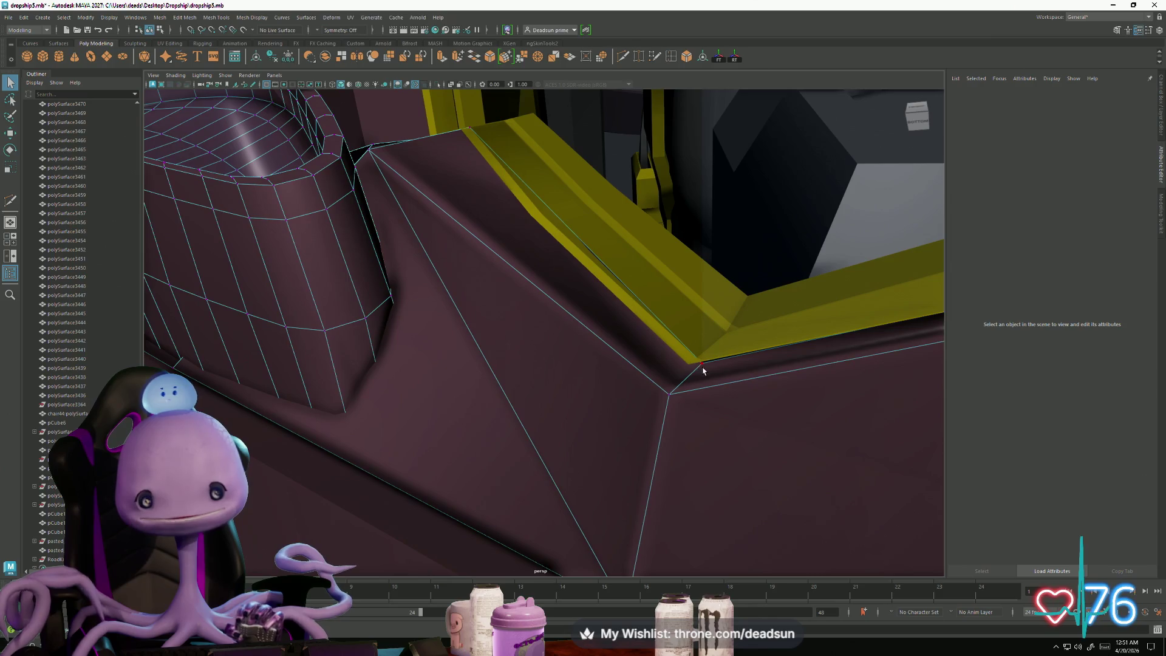
left_click(701, 363)
key("w")
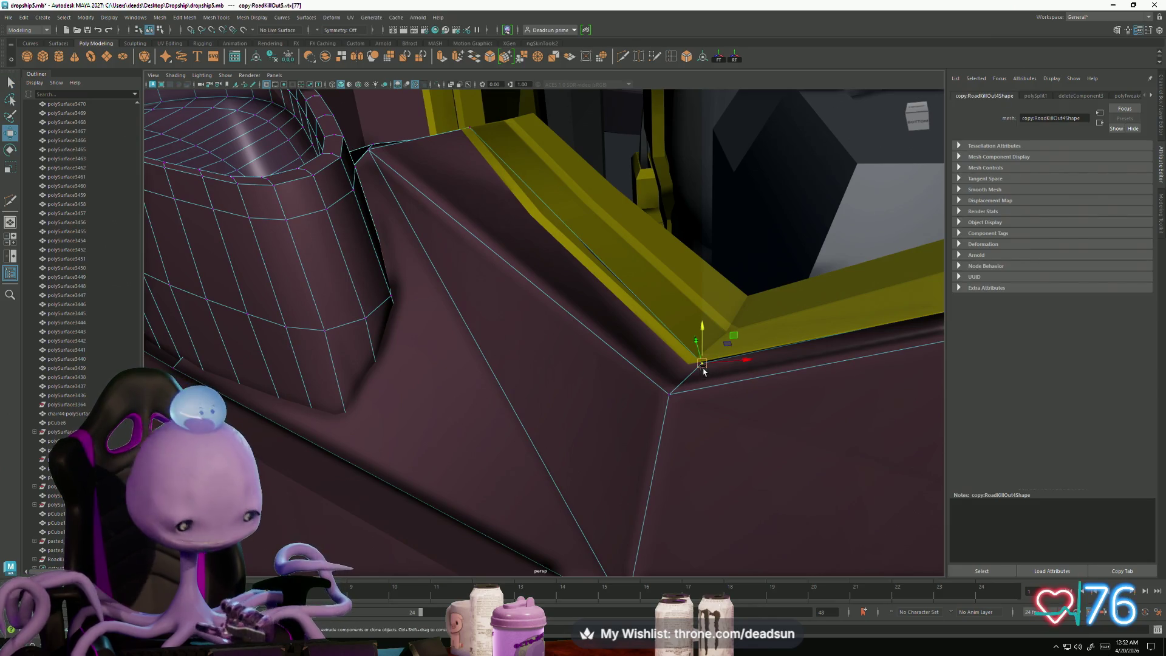
mouse_move(699, 365)
left_mouse_down()
mouse_move(694, 380)
mouse_move(583, 416)
mouse_move(619, 398)
mouse_move(583, 438)
mouse_move(604, 448)
mouse_move(620, 432)
mouse_move(571, 435)
left_mouse_up()
mouse_move(452, 312)
left_mouse_down("alt")
mouse_move(425, 274)
mouse_move(481, 325)
mouse_move(571, 270)
left_mouse_up("alt")
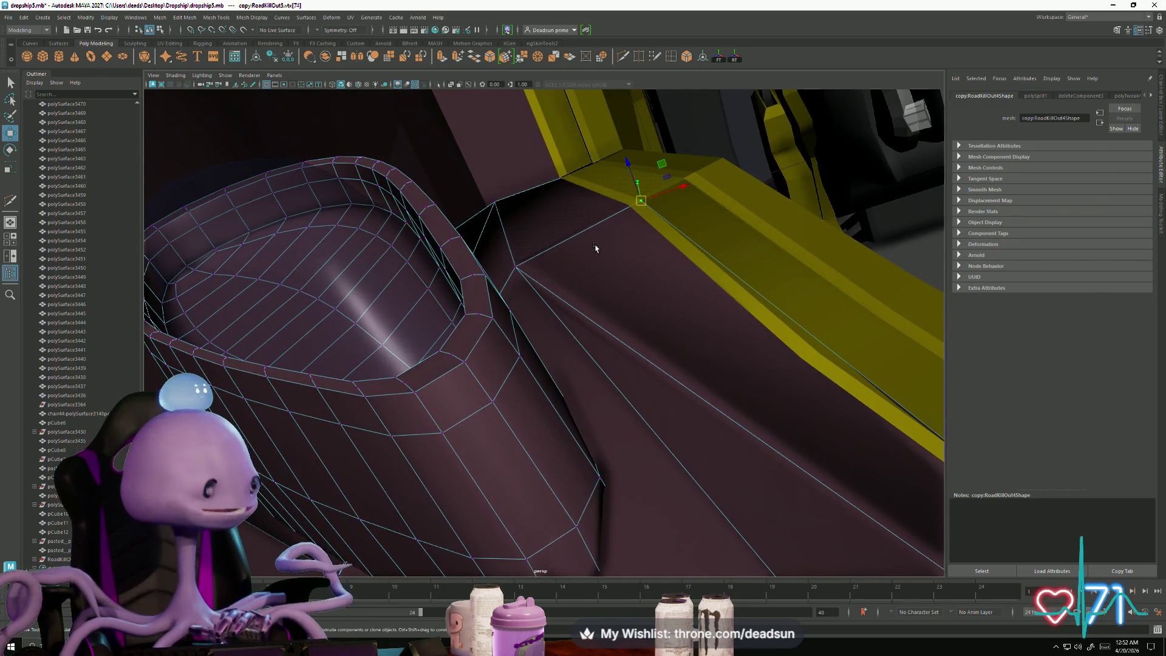
left_click_drag(640, 202, 628, 208)
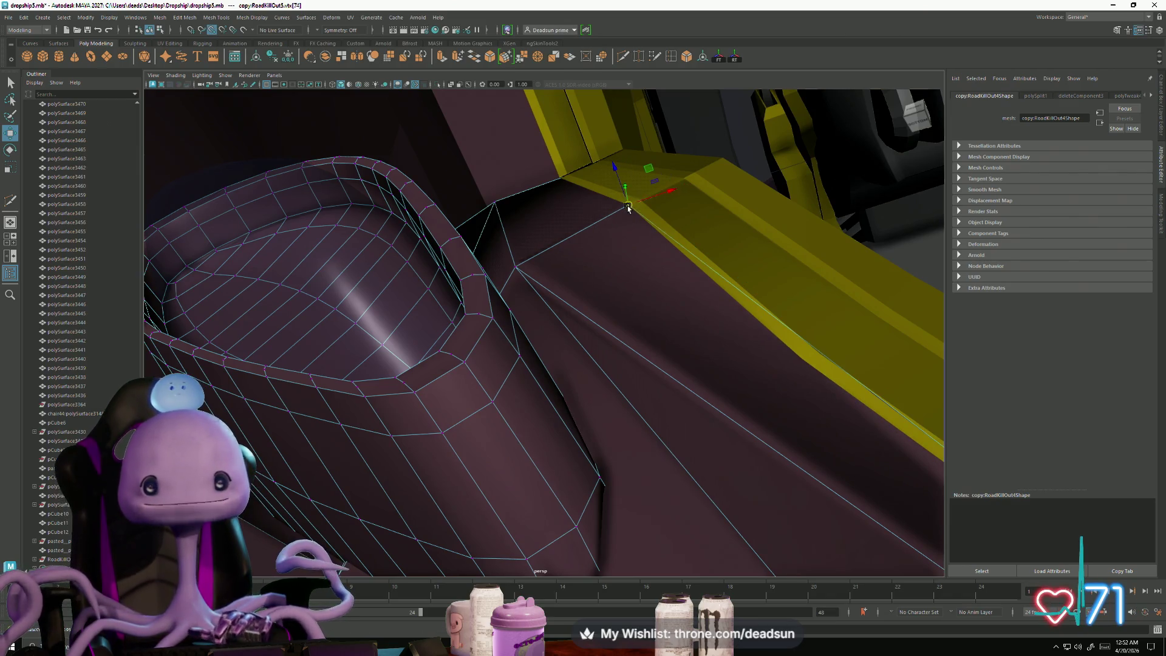
mouse_move(712, 359)
left_mouse_down("alt")
mouse_move(619, 330)
mouse_move(555, 327)
mouse_move(565, 362)
mouse_move(635, 311)
left_mouse_up("alt")
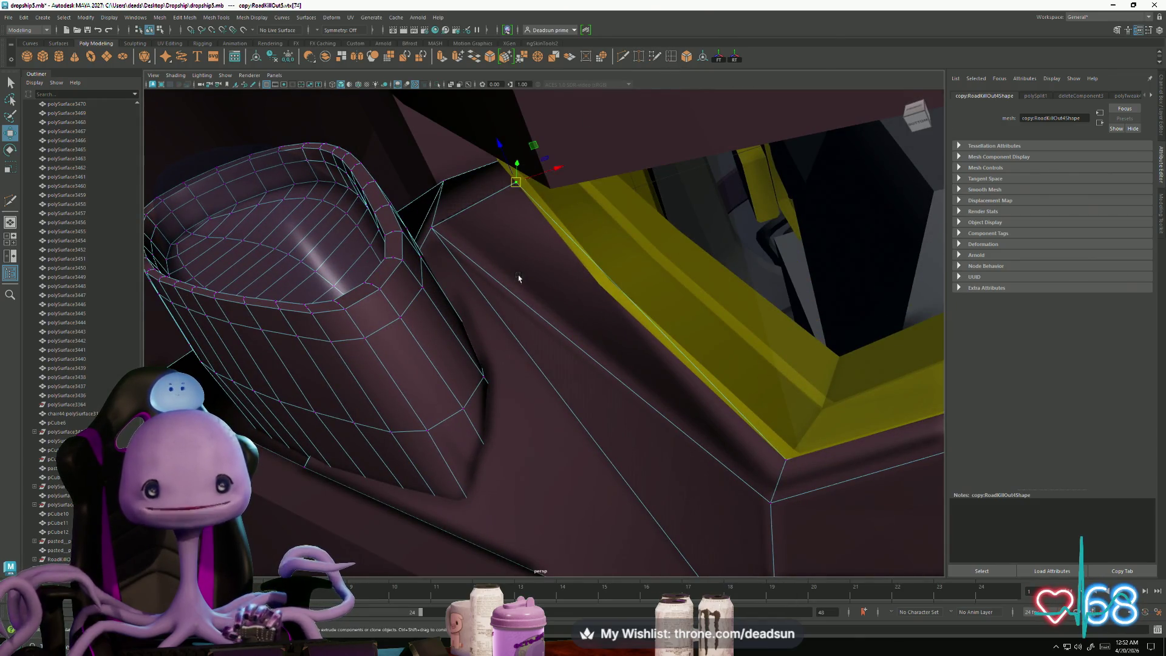
key("y")
left_click(521, 302)
key("Return")
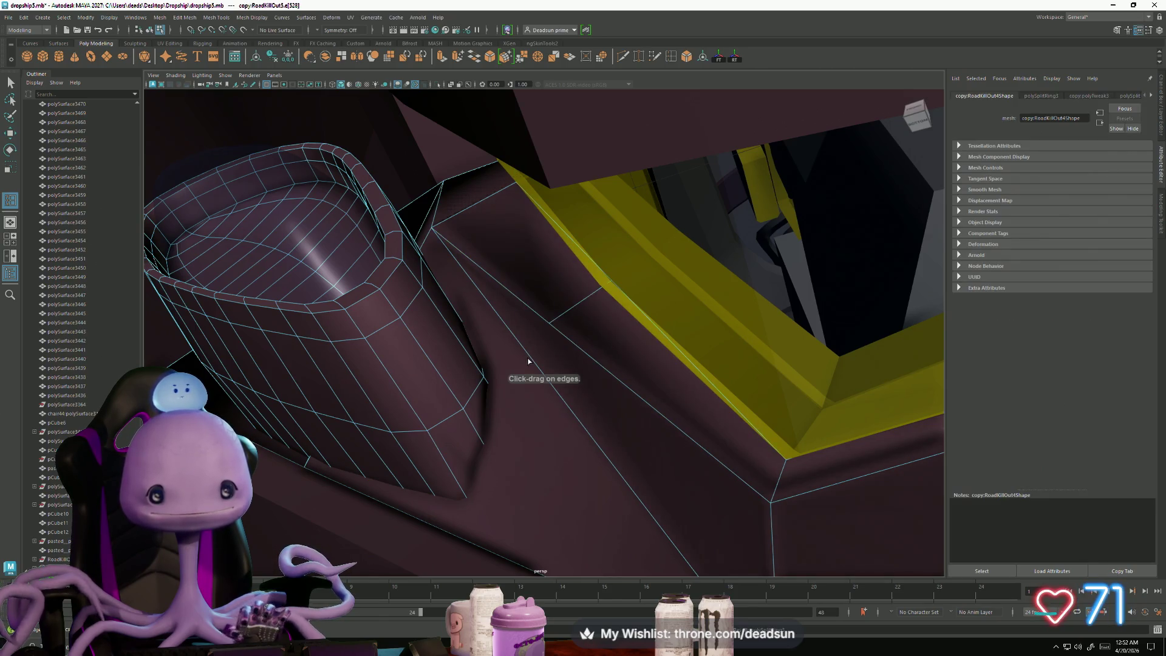
key("Return")
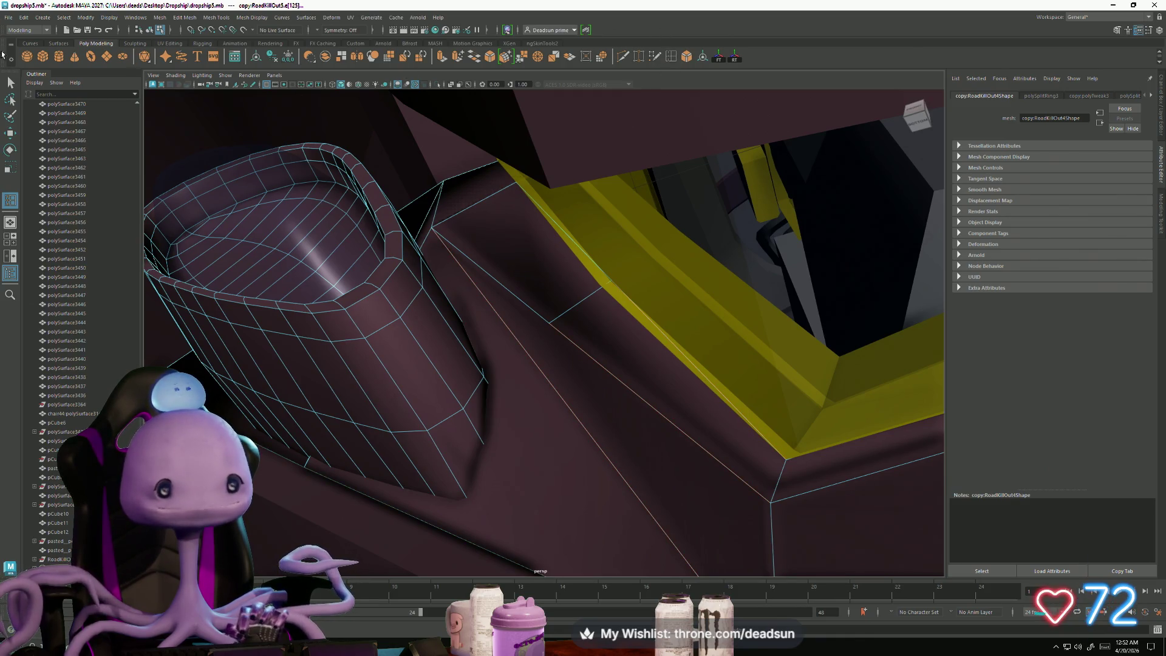
right_click_drag(461, 245, 643, 284)
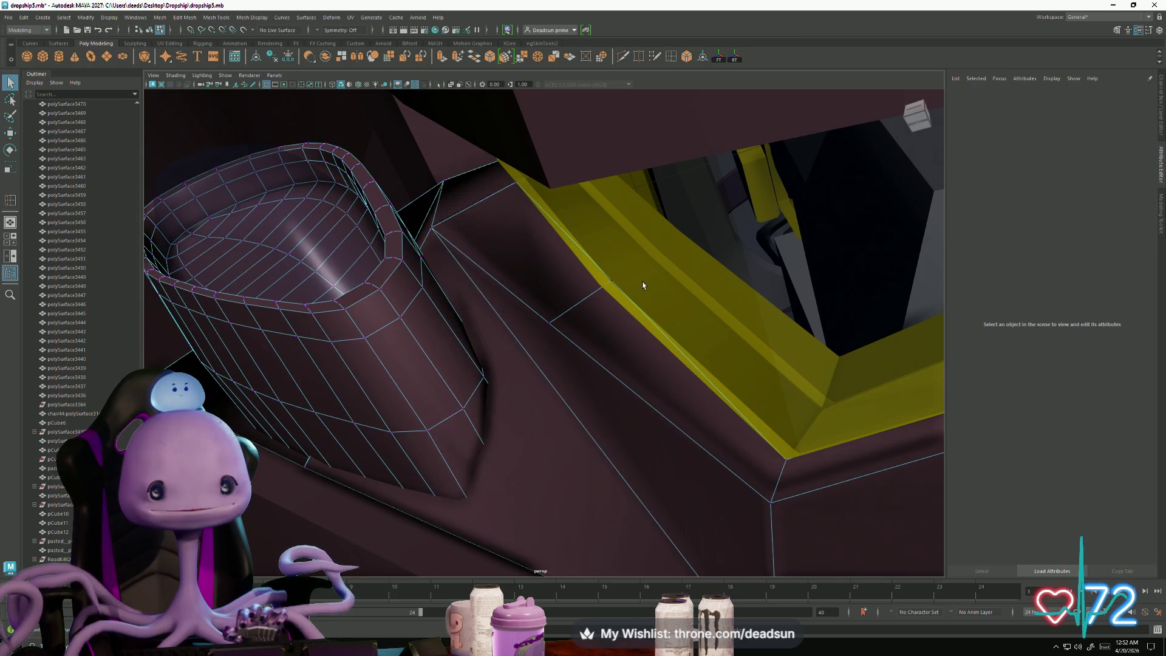
left_click(613, 283)
key("w")
left_click_drag(571, 291, 633, 351, "alt")
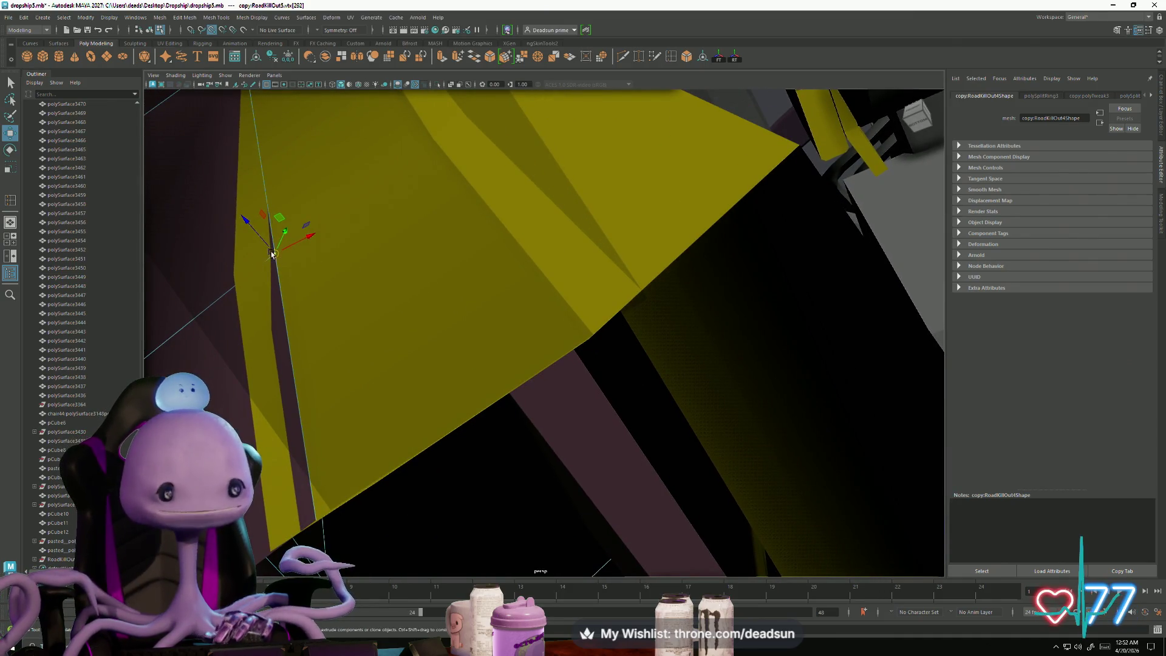
mouse_move(235, 274)
left_mouse_down("alt")
mouse_move(512, 298)
mouse_move(403, 279)
mouse_move(374, 331)
mouse_move(340, 315)
mouse_move(414, 352)
mouse_move(385, 252)
mouse_move(419, 310)
mouse_move(428, 255)
left_mouse_up("alt")
Step: Return to object mode and select the hull piece at the cockpit rim
right_click(395, 198)
left_click(426, 184)
mouse_move(427, 184)
left_mouse_down("alt")
mouse_move(389, 279)
mouse_move(447, 392)
mouse_move(481, 351)
left_mouse_up("alt")
right_click_drag(480, 351, 751, 299, "alt")
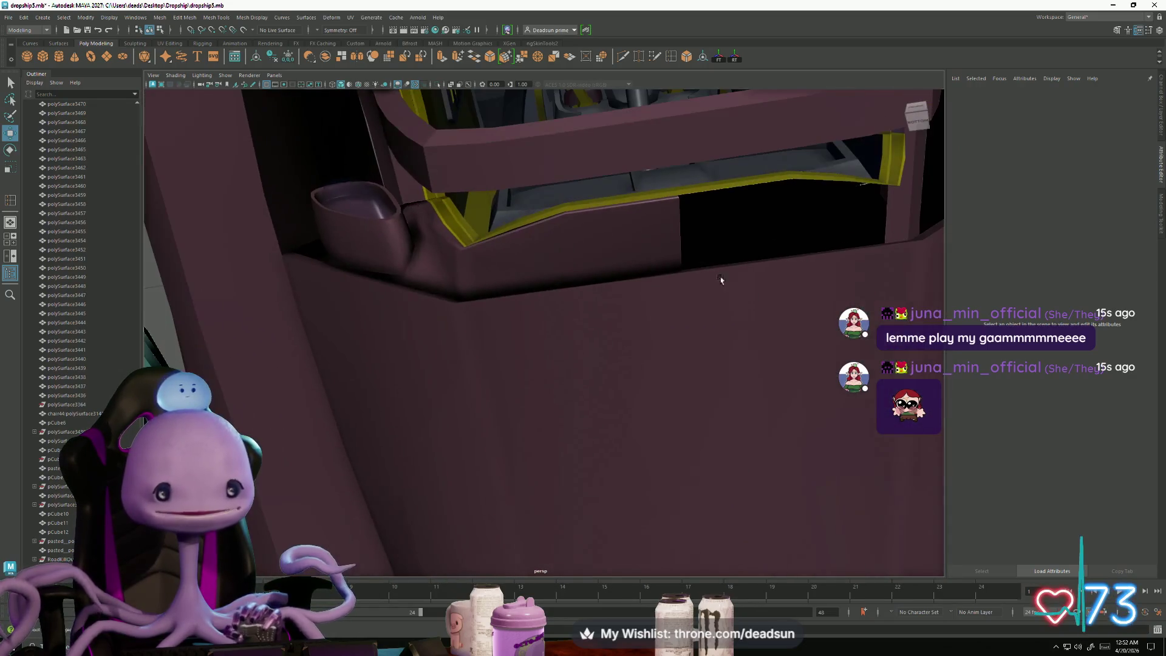
left_click(568, 243)
mouse_move(568, 243)
left_mouse_down("alt")
mouse_move(529, 330)
mouse_move(572, 346)
mouse_move(493, 313)
mouse_move(516, 304)
mouse_move(534, 316)
mouse_move(489, 313)
mouse_move(508, 322)
left_mouse_up("alt")
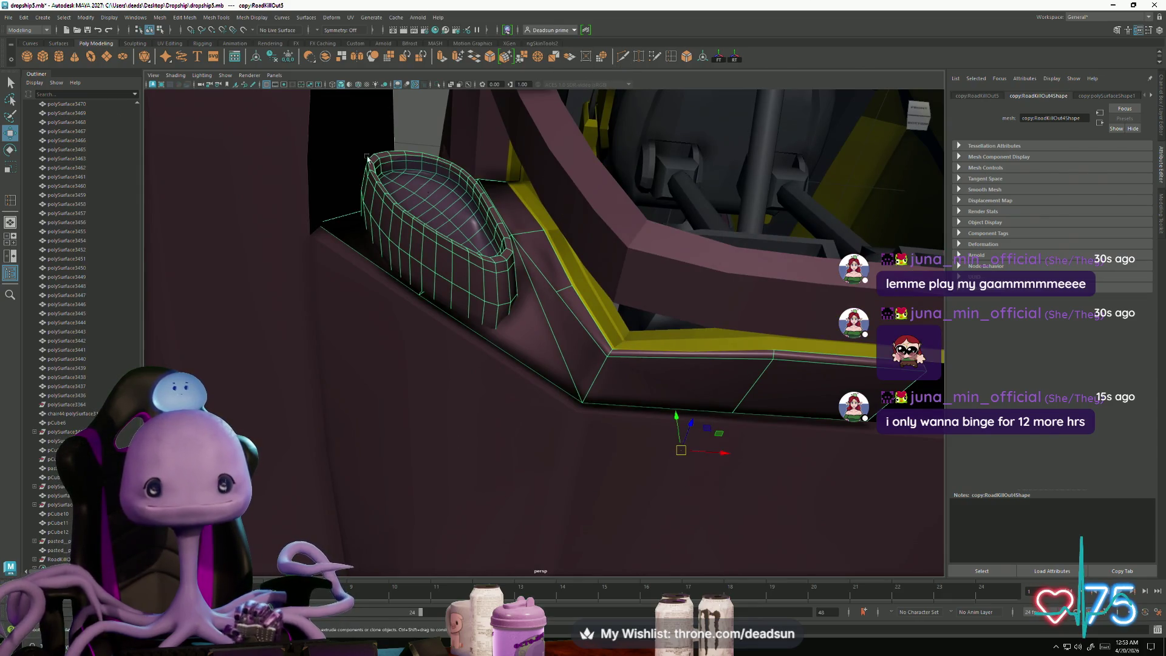
Step: Insert an edge loop across the panel, delete the stray edge, and cut a new edge from cup base to trim
right_click_drag(546, 306, 549, 305, "shift")
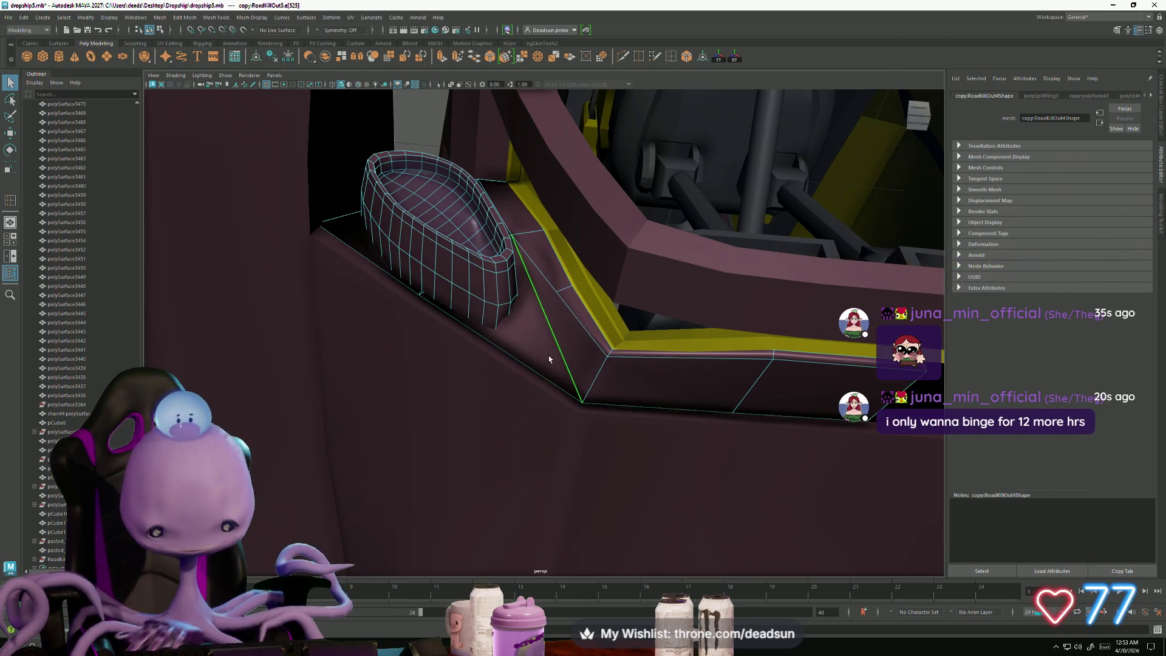
key("Delete")
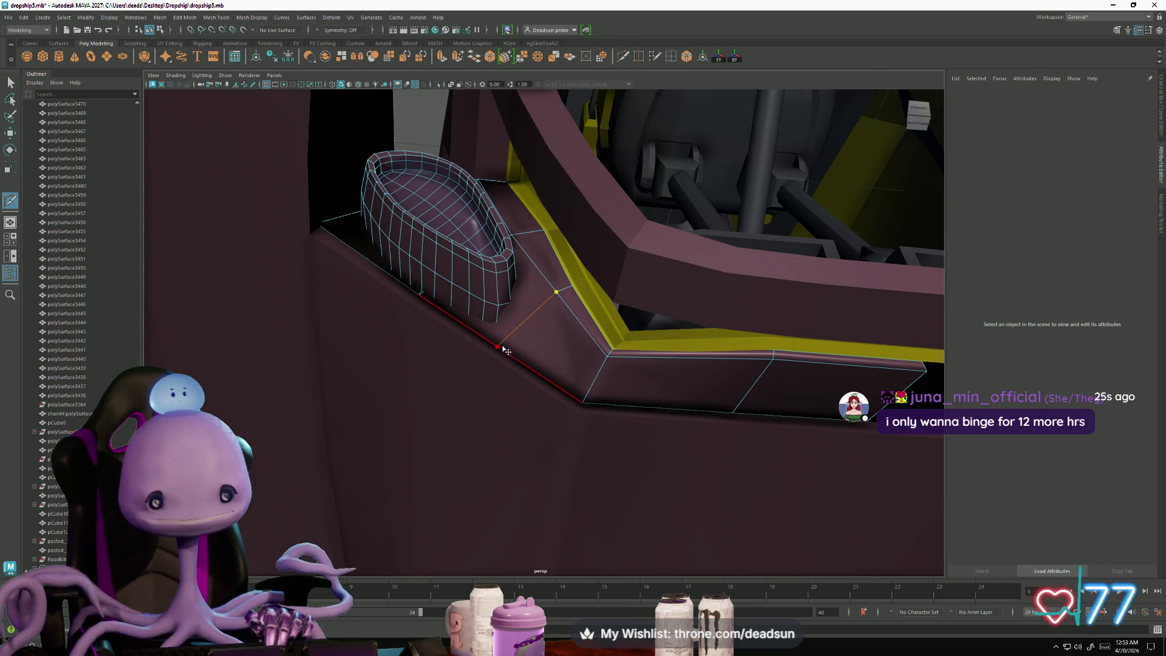
key("Return")
mouse_move(478, 430)
left_mouse_down("alt")
mouse_move(385, 390)
mouse_move(477, 474)
mouse_move(427, 427)
left_mouse_up("alt")
scroll(372, 286, "down", 5)
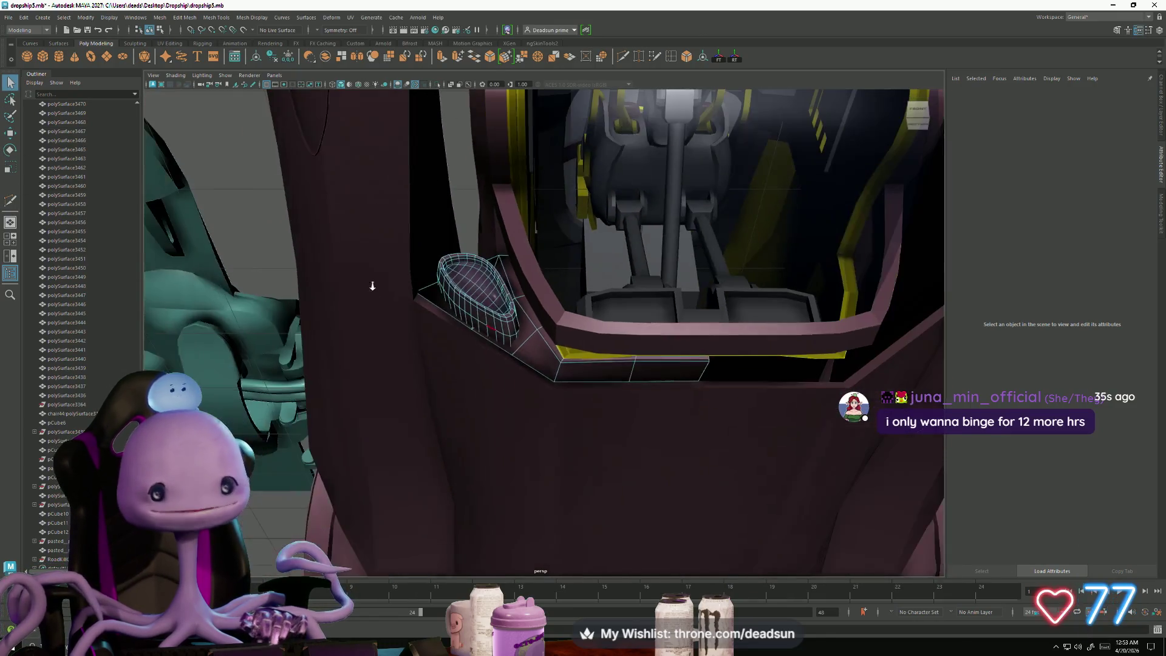
Step: Reselect the hull piece holding the cup recess, then orbit out and clear the selection
right_click_drag(426, 295, 461, 273)
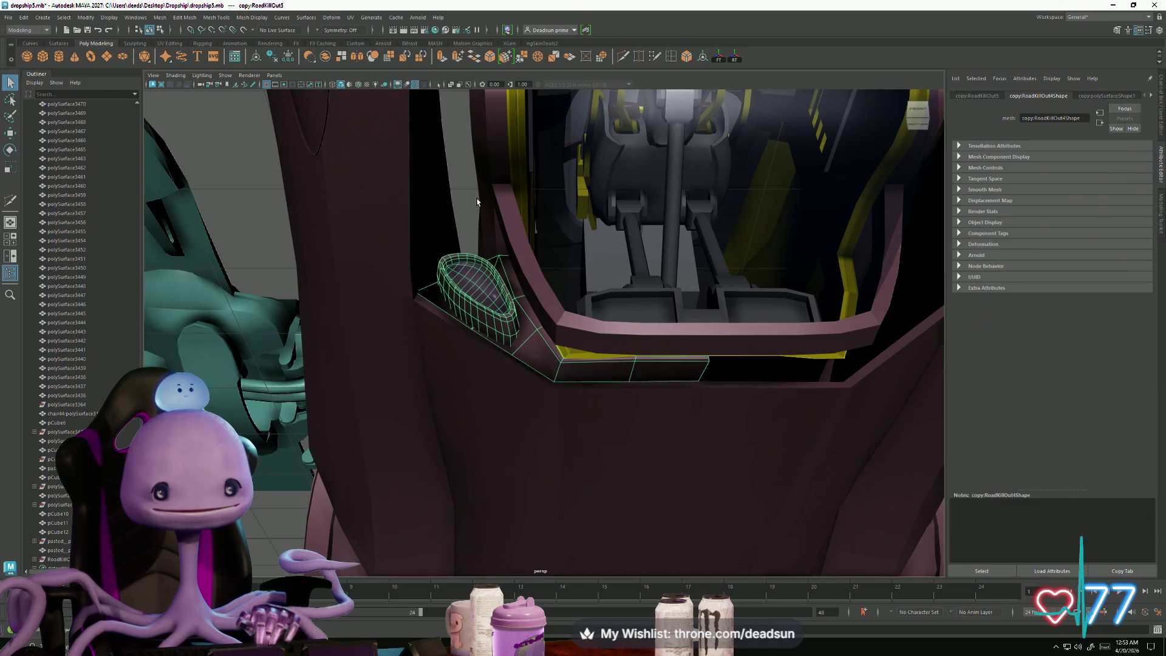
left_click(481, 246)
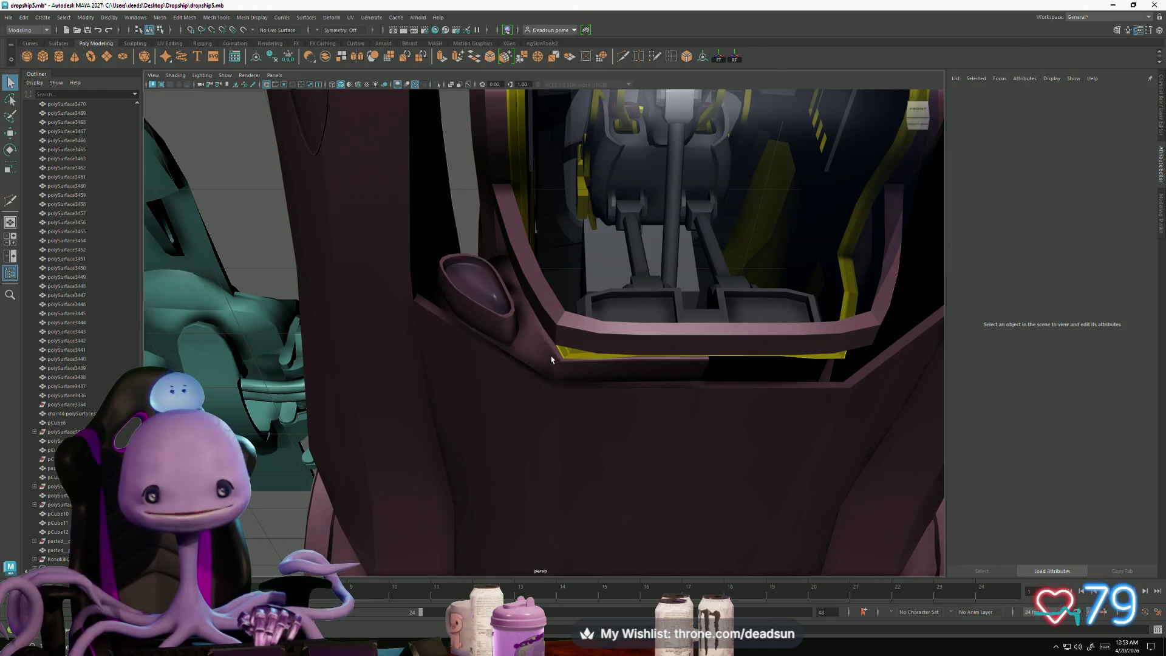
left_click(552, 359)
scroll(403, 362, "down", 5)
mouse_move(404, 362)
left_mouse_down("alt")
mouse_move(435, 344)
mouse_move(348, 234)
mouse_move(152, 104)
left_mouse_up("alt")
left_click(348, 234)
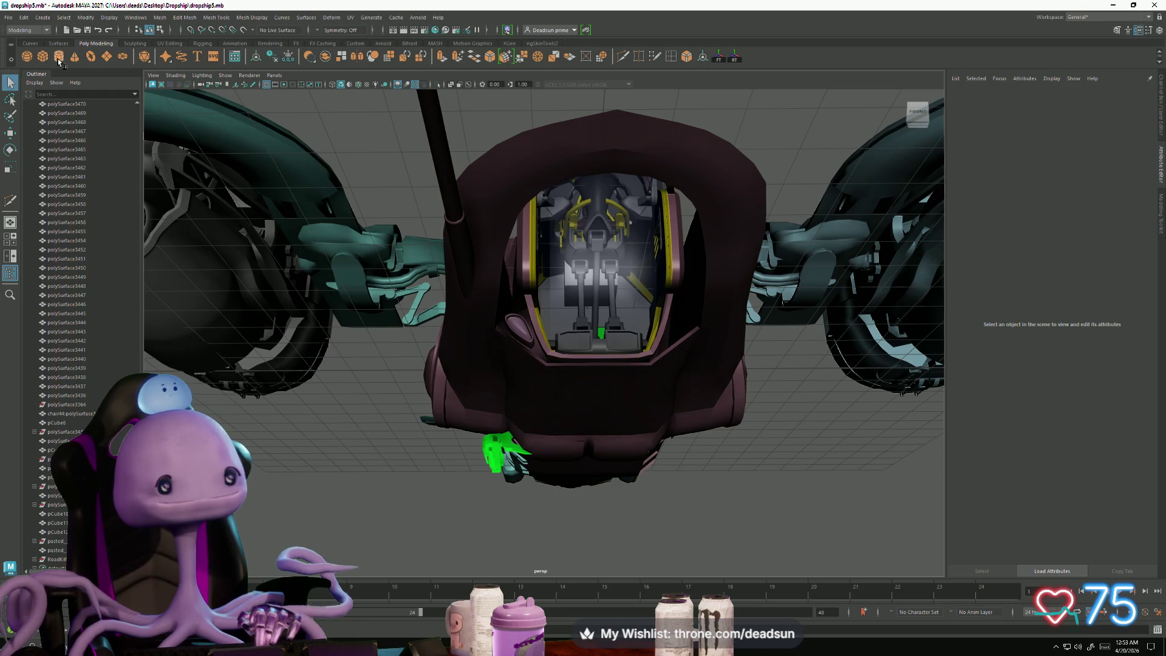
Step: Move pCylinder12 toward the ship's nose by the pilot seat and lower it
left_click(185, 179)
mouse_move(185, 179)
left_mouse_down("alt")
mouse_move(457, 295)
mouse_move(543, 374)
left_mouse_up("alt")
key("w")
mouse_move(595, 332)
left_mouse_down()
mouse_move(439, 404)
mouse_move(448, 364)
mouse_move(430, 354)
mouse_move(549, 350)
left_mouse_up()
key("r")
key("f")
key("e")
scroll(547, 346, "down", 5)
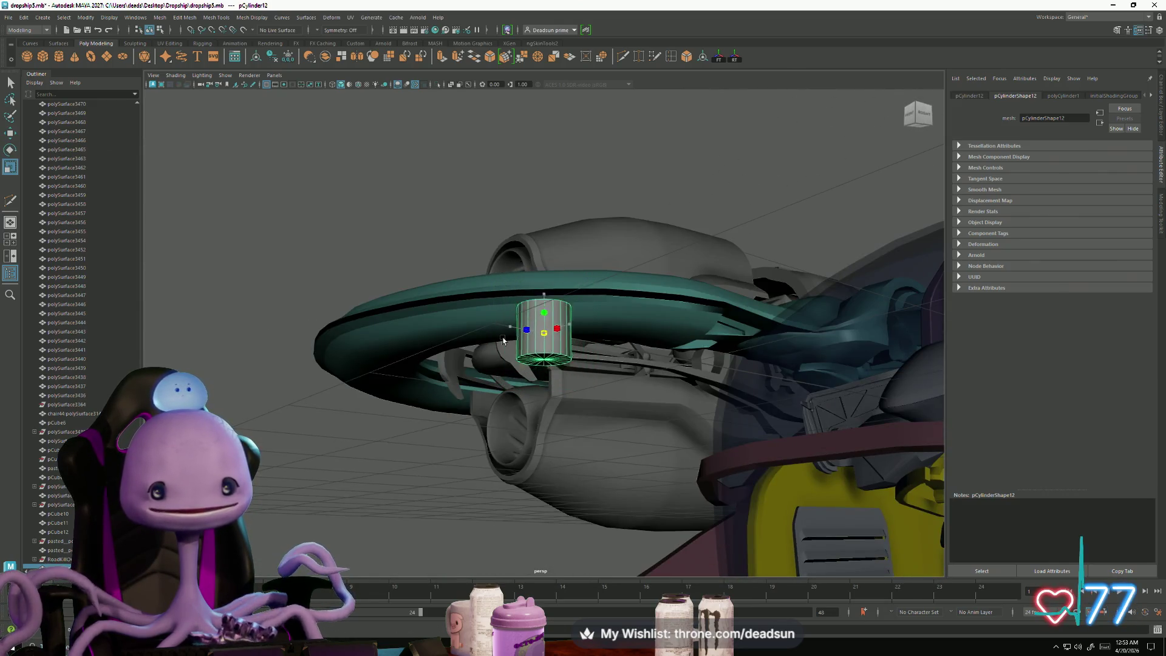
key("w")
left_click_drag(544, 290, 542, 504)
left_click_drag(542, 504, 419, 399, "alt")
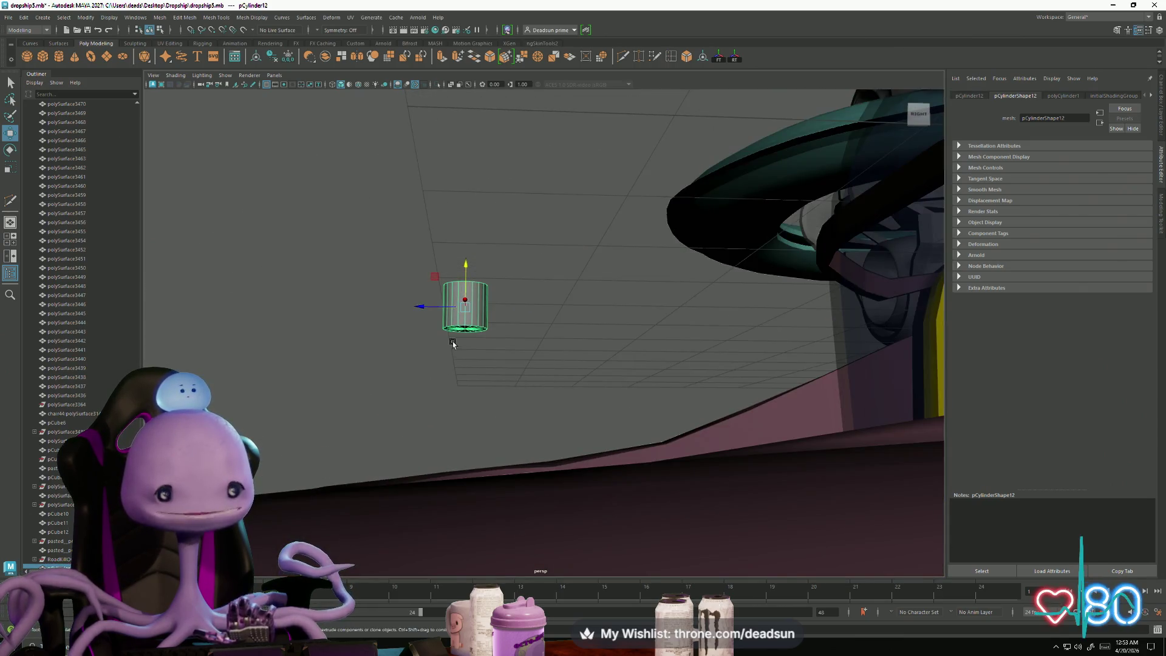
Step: In vertex mode, widen the cylinder's bottom ring and narrow its top ring
right_click(462, 328)
left_click_drag(428, 320, 565, 386)
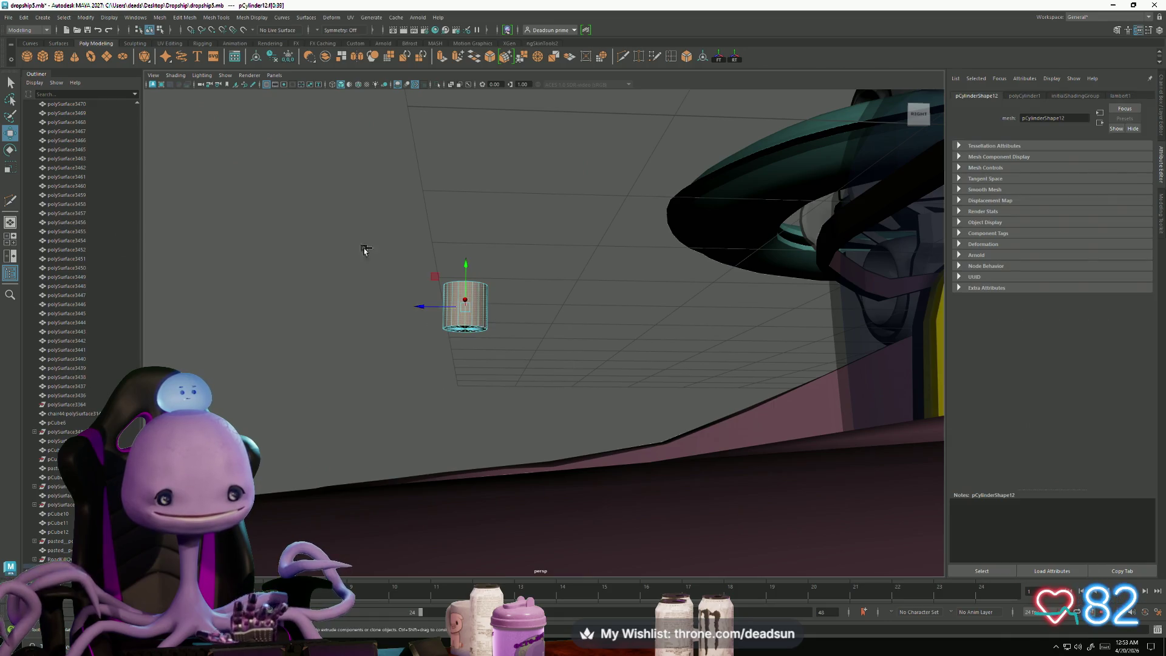
left_click(433, 384)
right_click_drag(464, 306, 416, 305)
left_click_drag(417, 304, 404, 332, "alt")
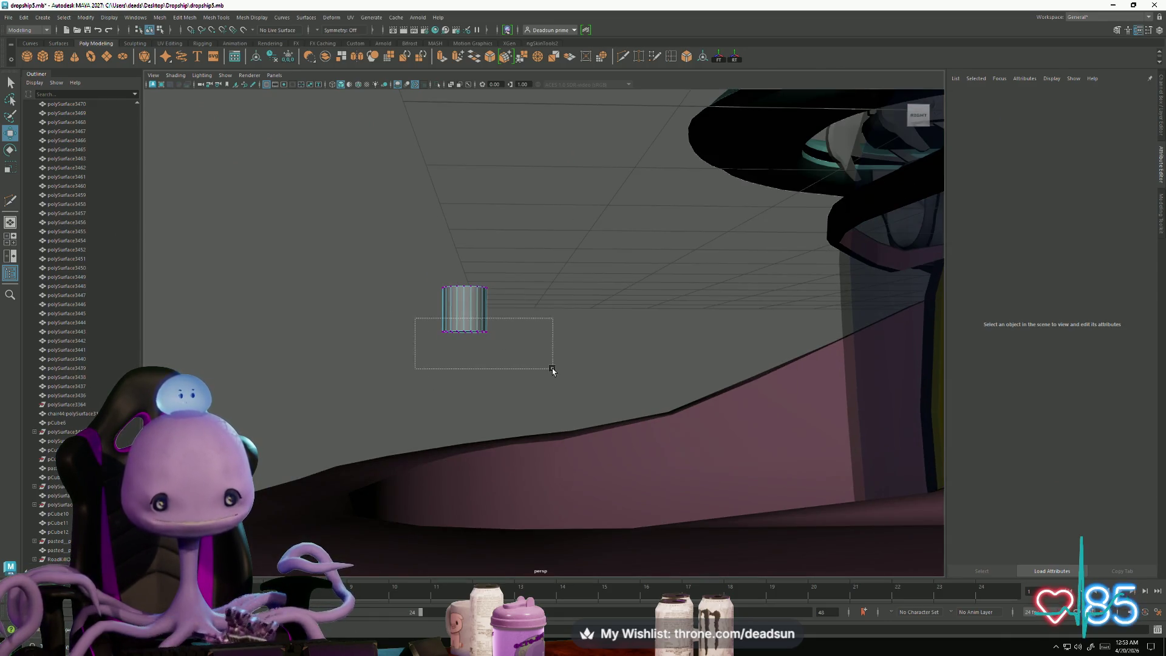
left_click_drag(552, 368, 552, 368)
key("r")
left_click_drag(465, 332, 479, 332)
mouse_move(461, 289)
left_mouse_down()
mouse_move(486, 294)
mouse_move(450, 285)
mouse_move(433, 362)
mouse_move(458, 368)
left_mouse_up()
Step: Extrude the top cap faces twice, insetting them into an inner ring
mouse_move(458, 368)
right_mouse_down()
mouse_move(462, 414)
mouse_move(458, 394)
right_mouse_up()
mouse_move(395, 425)
left_mouse_down()
mouse_move(519, 471)
mouse_move(585, 422)
left_mouse_up()
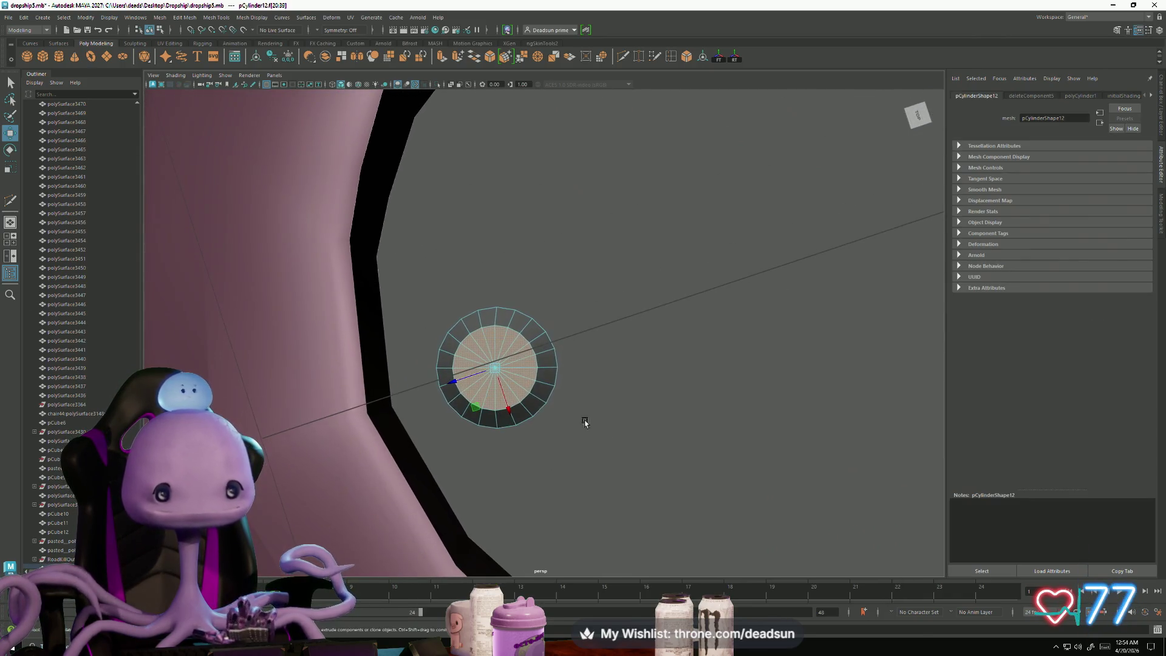
left_click(442, 58)
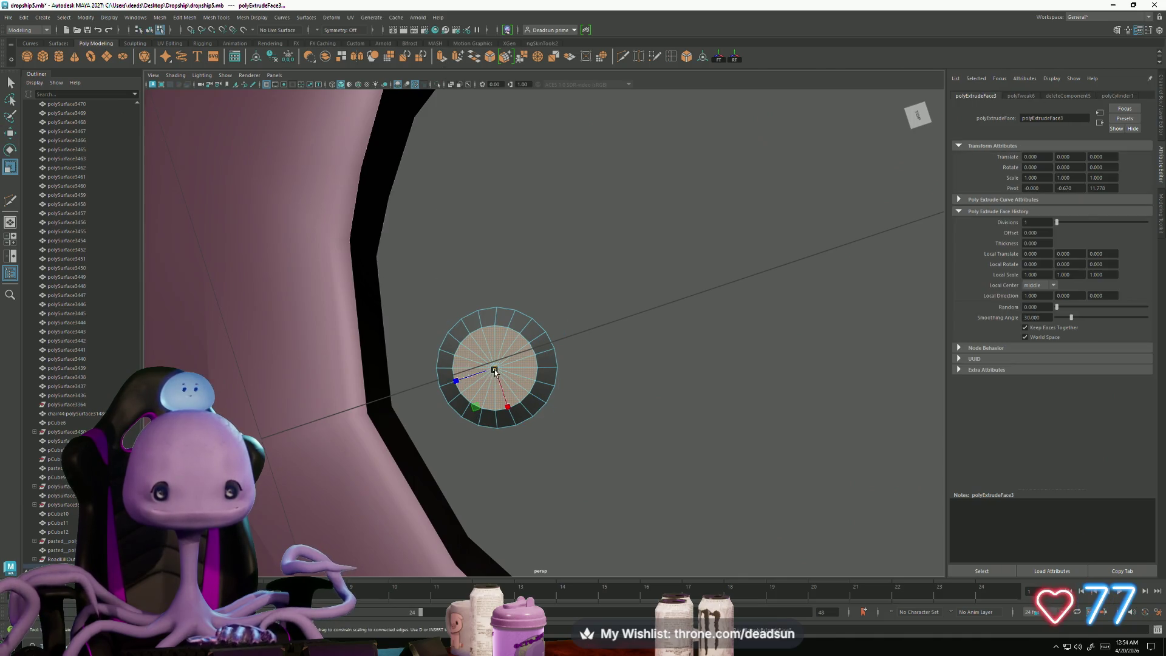
left_click_drag(490, 373, 479, 375)
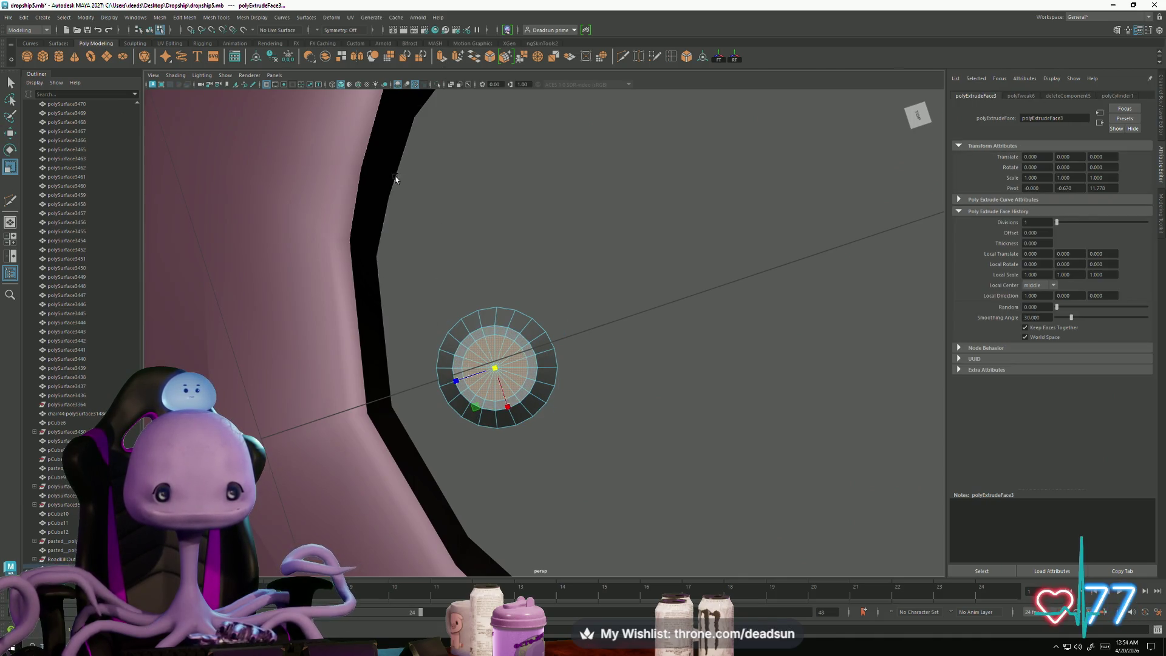
left_click_drag(606, 330, 578, 265, "alt")
left_click(442, 58)
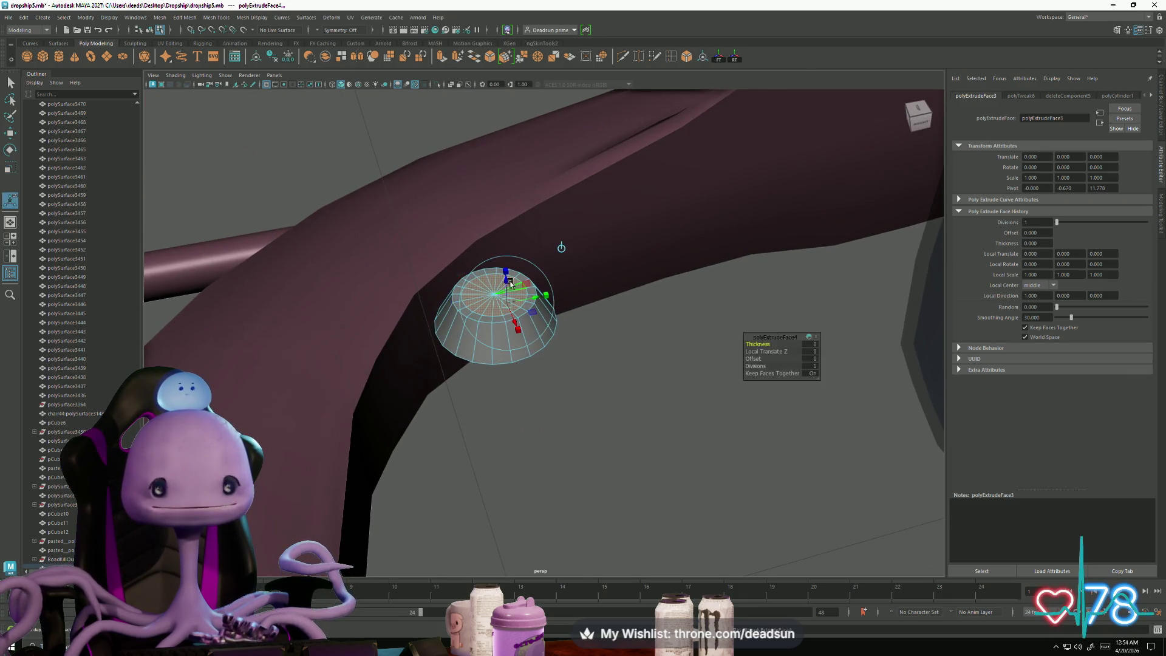
left_click_drag(499, 266, 493, 269)
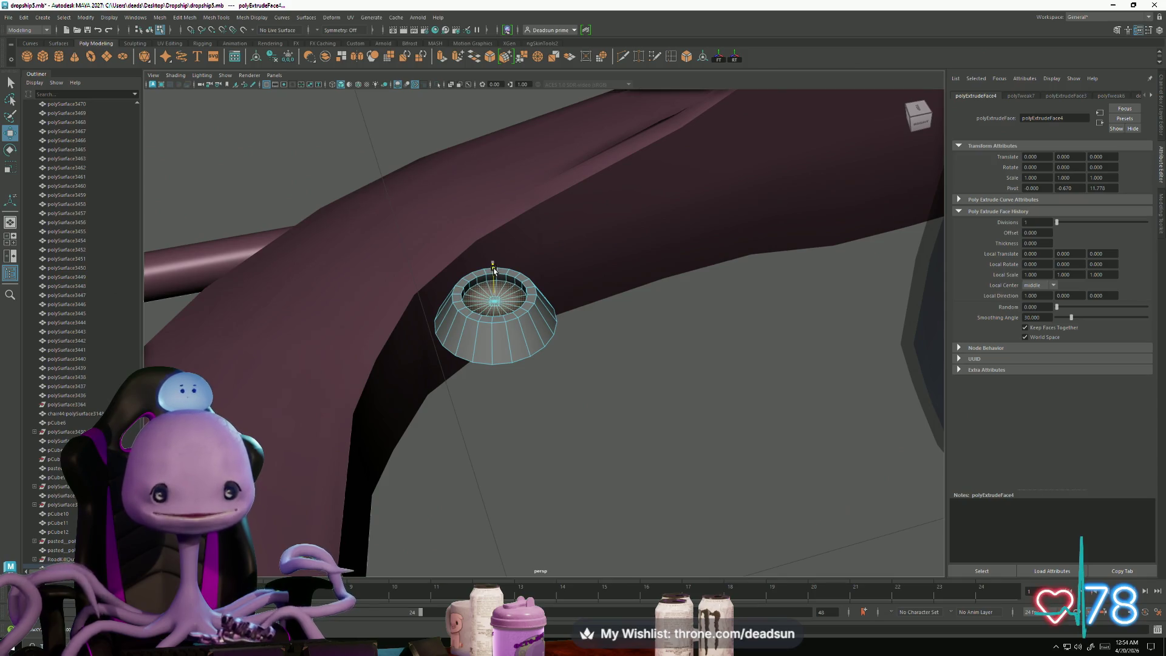
Step: Raise the centre vertex of the cylinder's cap
right_click_drag(543, 312, 576, 315)
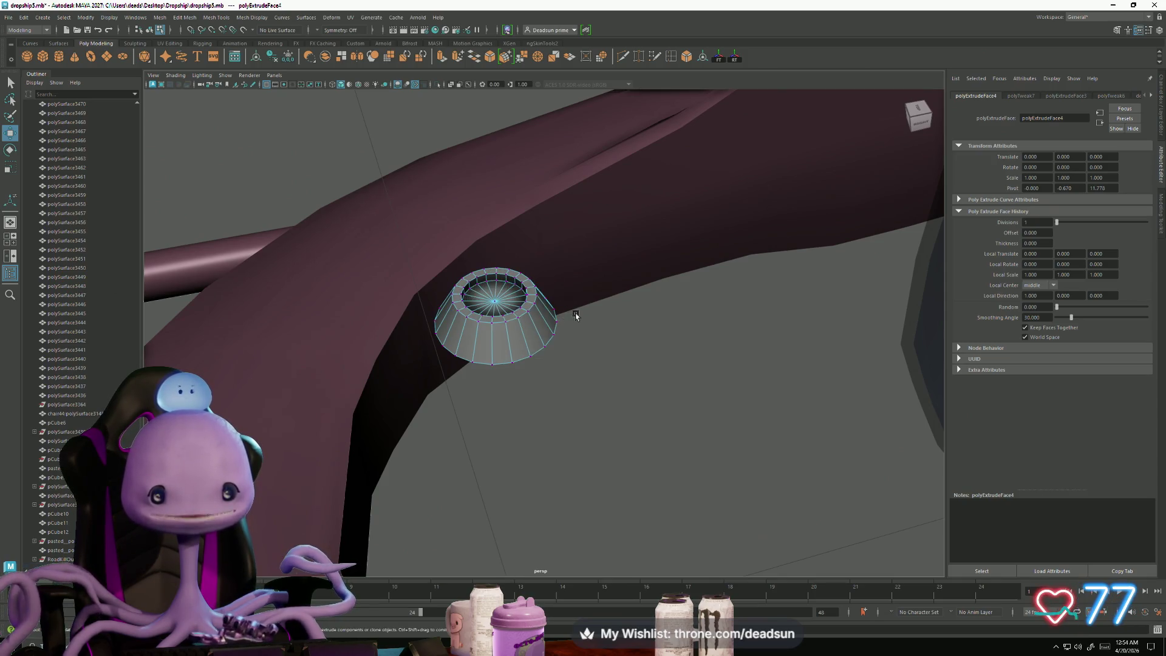
left_click(493, 300)
mouse_move(499, 272)
left_mouse_down()
mouse_move(499, 260)
mouse_move(504, 340)
left_mouse_up()
Step: Extrude the base edges downward to make the base taller
right_click_drag(504, 340, 505, 341)
left_click(505, 341)
left_click(442, 57)
mouse_move(499, 279)
left_mouse_down()
mouse_move(582, 365)
mouse_move(547, 387)
mouse_move(575, 385)
mouse_move(532, 362)
mouse_move(547, 340)
mouse_move(542, 368)
left_mouse_up()
right_click_drag(542, 368, 580, 351)
Step: Soften the cylinder's side edges with Mesh Display > Soften Edge
mouse_move(567, 425)
left_mouse_down("alt")
mouse_move(464, 354)
mouse_move(453, 308)
mouse_move(439, 346)
mouse_move(513, 367)
mouse_move(541, 336)
mouse_move(556, 428)
mouse_move(513, 399)
mouse_move(513, 409)
mouse_move(349, 357)
mouse_move(389, 388)
mouse_move(437, 364)
left_mouse_up("alt")
left_click(542, 337)
key("f")
right_click_drag(431, 330, 433, 292)
left_click(412, 293)
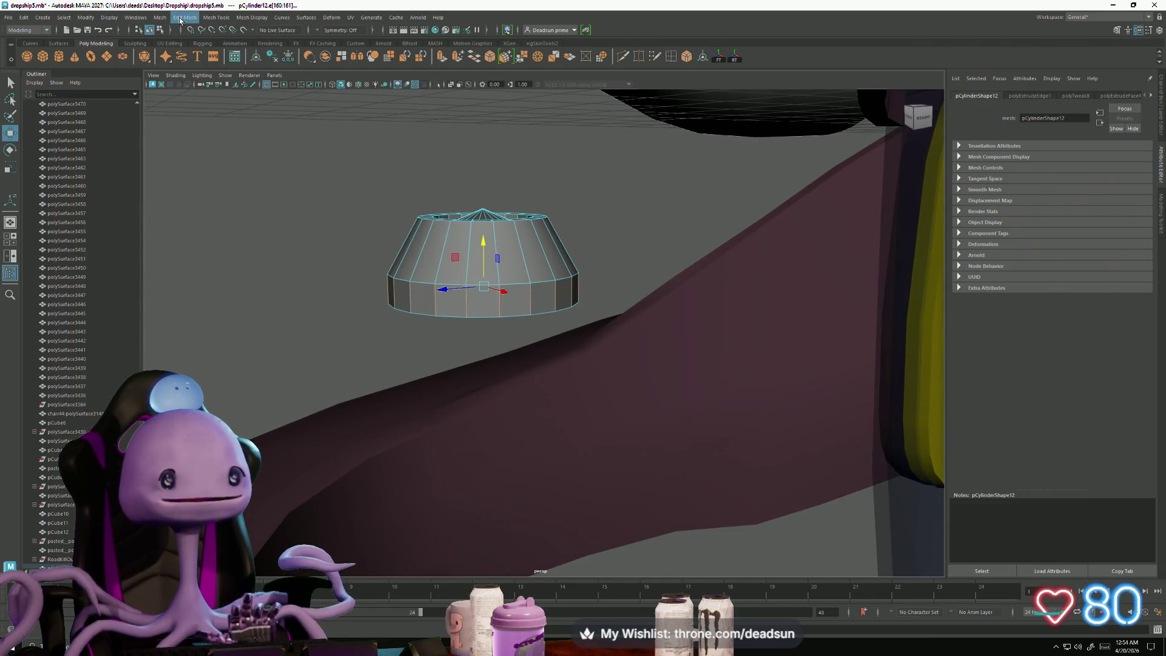
left_click(410, 256)
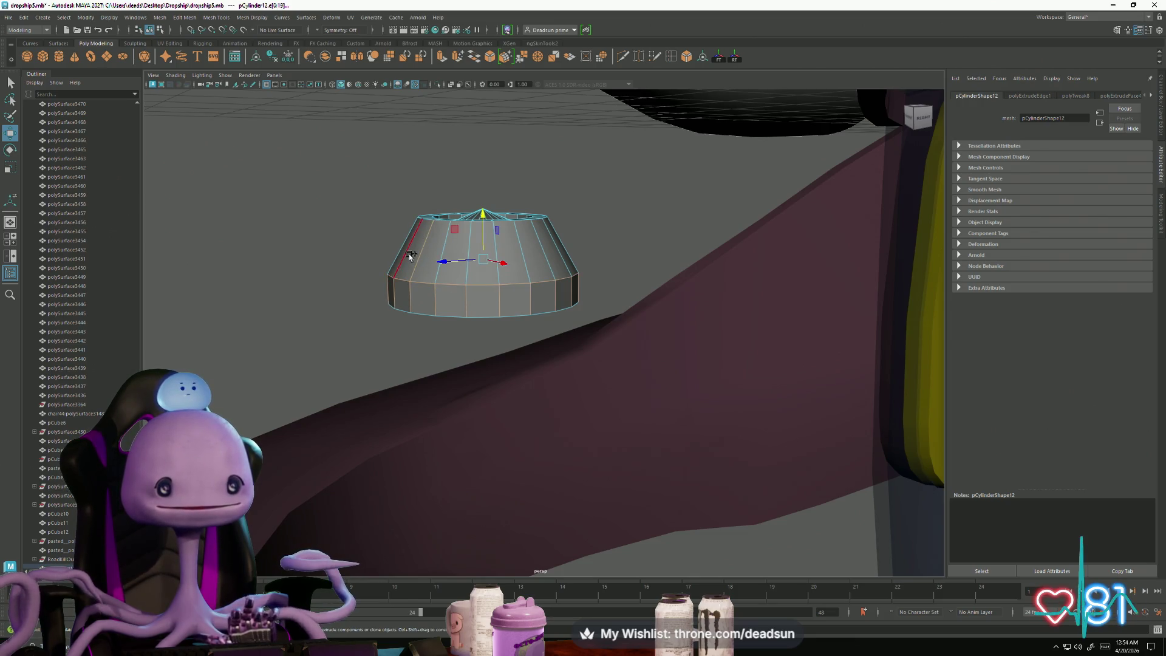
left_click(209, 16)
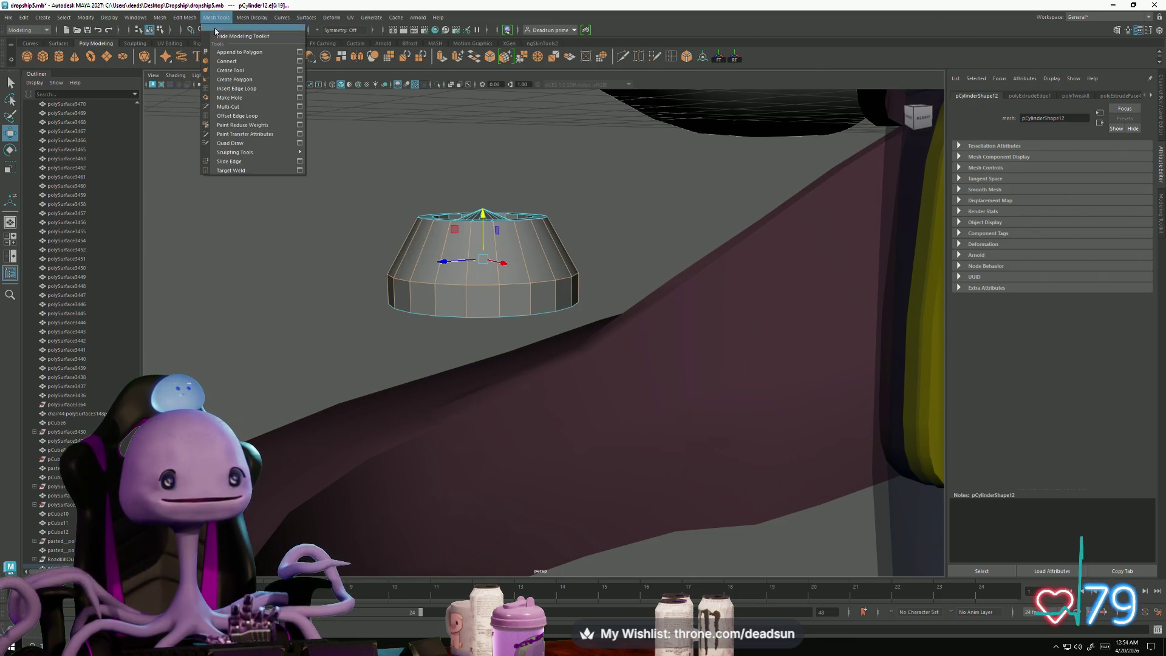
left_click(267, 103)
key("F8")
left_click(354, 198)
Step: Rotate the cylinder so its top faces forward and position it at the cockpit-front recess
left_click(463, 253)
mouse_move(464, 253)
left_mouse_down("alt")
mouse_move(316, 278)
mouse_move(398, 298)
left_mouse_up("alt")
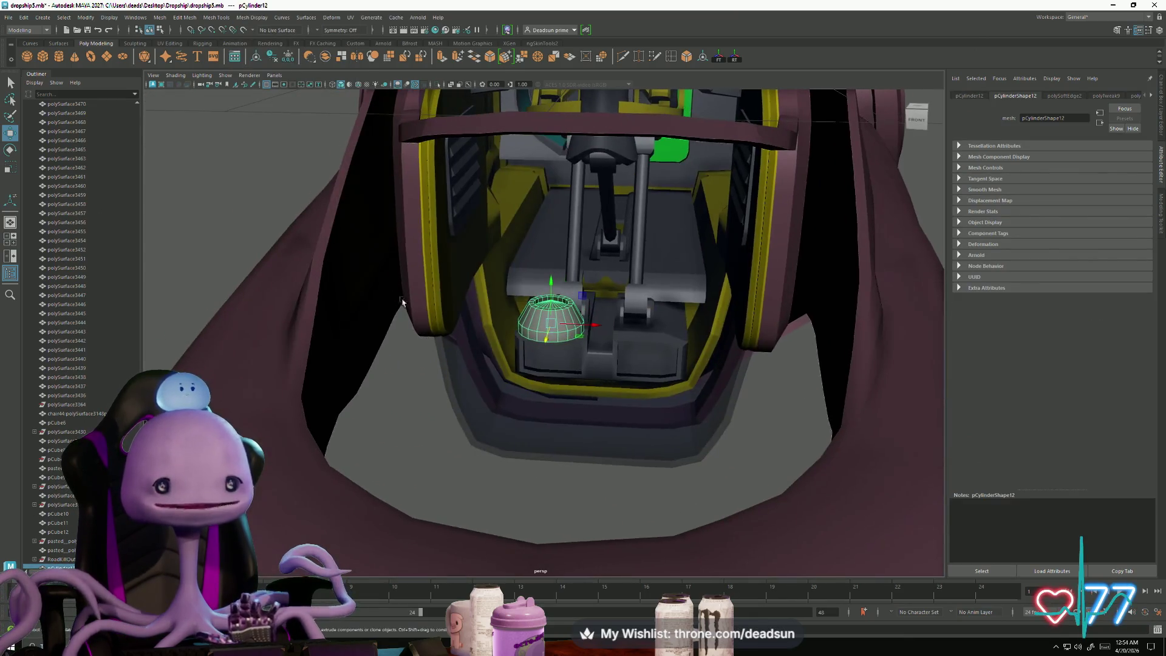
key("e")
left_click_drag(557, 321, 538, 362)
left_click_drag(647, 395, 562, 354, "alt")
key("w")
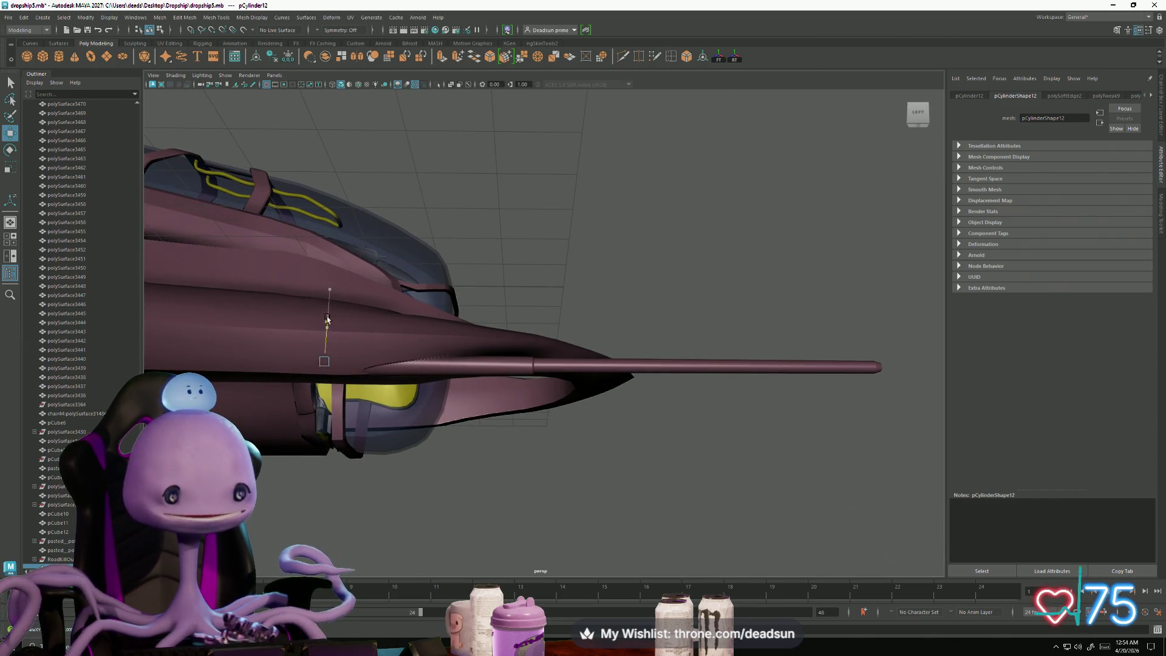
left_click_drag(325, 347, 643, 502, "alt")
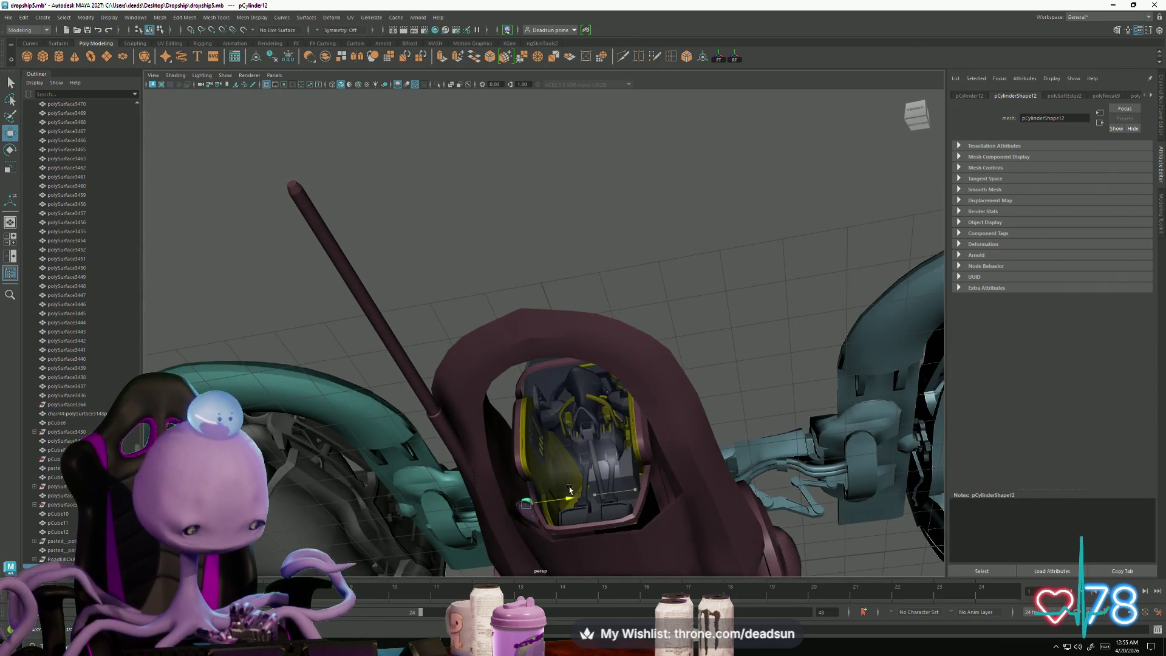
key("f")
mouse_move(572, 489)
left_mouse_down("alt")
mouse_move(409, 416)
mouse_move(494, 385)
mouse_move(529, 352)
left_mouse_up("alt")
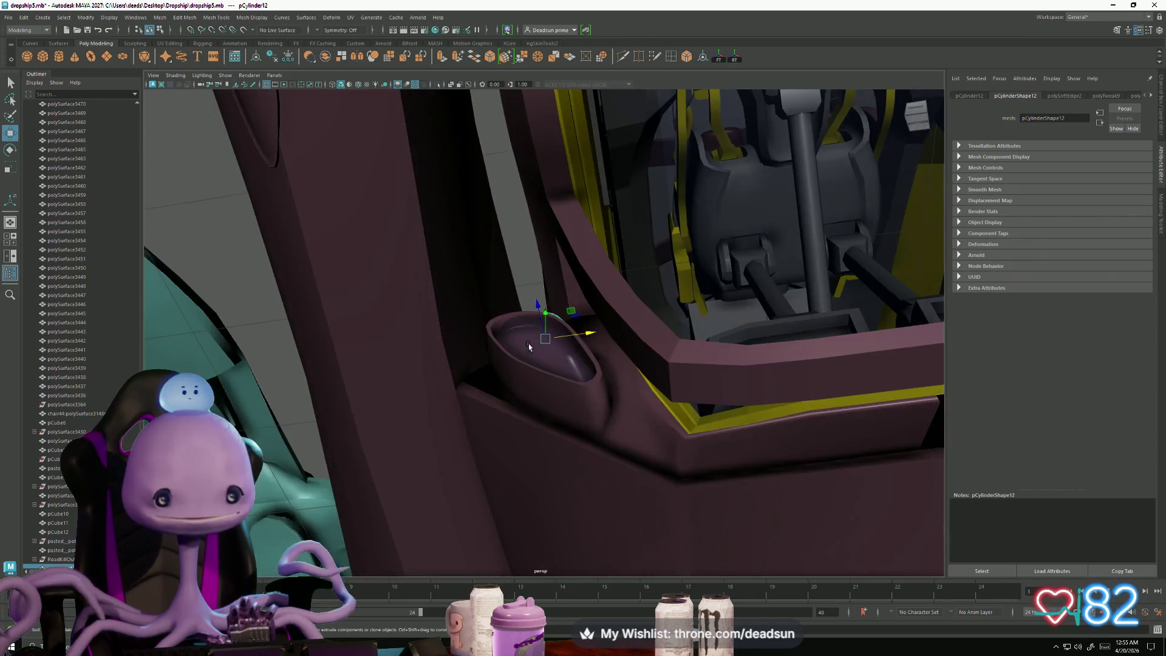
left_click_drag(535, 302, 531, 246)
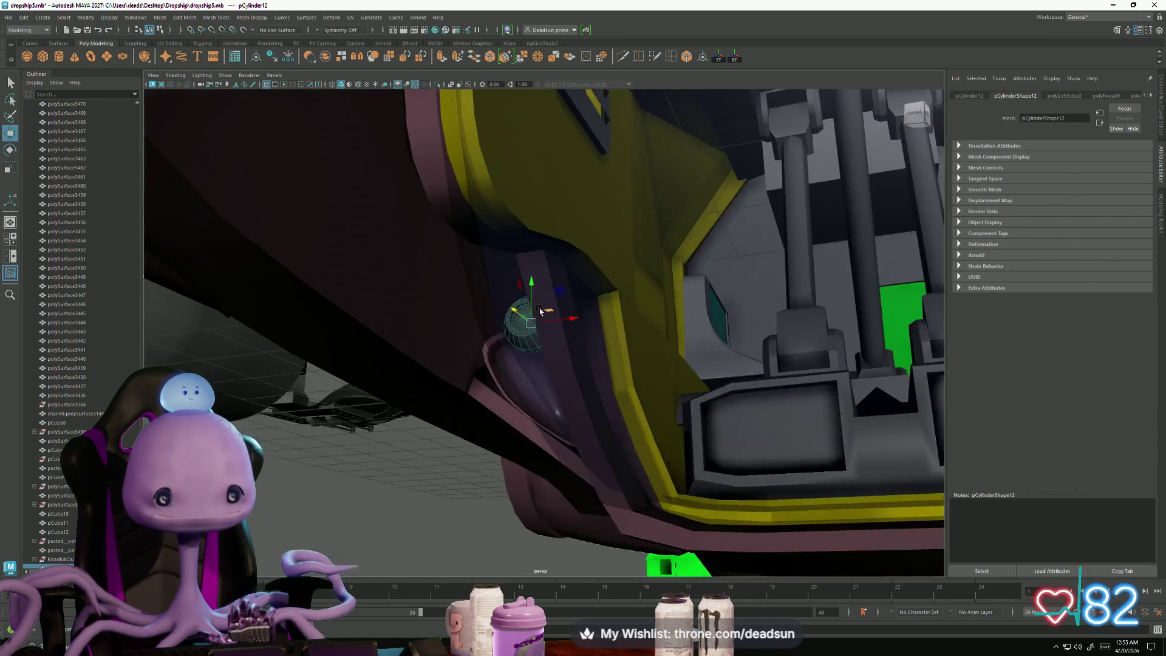
left_click_drag(530, 272, 539, 323, "alt")
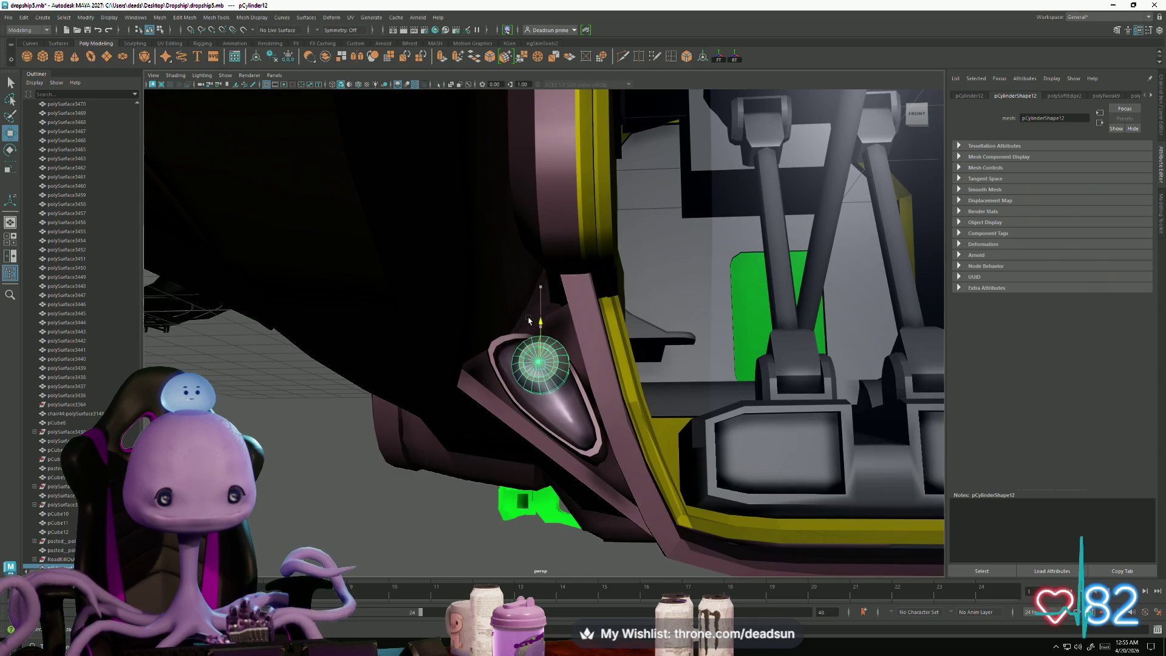
Step: Shrink the cylinder to about half size and flatten it into a low button
key("r")
mouse_move(544, 368)
left_mouse_down()
mouse_move(528, 368)
mouse_move(592, 352)
mouse_move(559, 352)
mouse_move(524, 380)
mouse_move(520, 367)
mouse_move(528, 380)
mouse_move(512, 391)
mouse_move(568, 359)
left_mouse_up()
key("f")
key("w")
key("r")
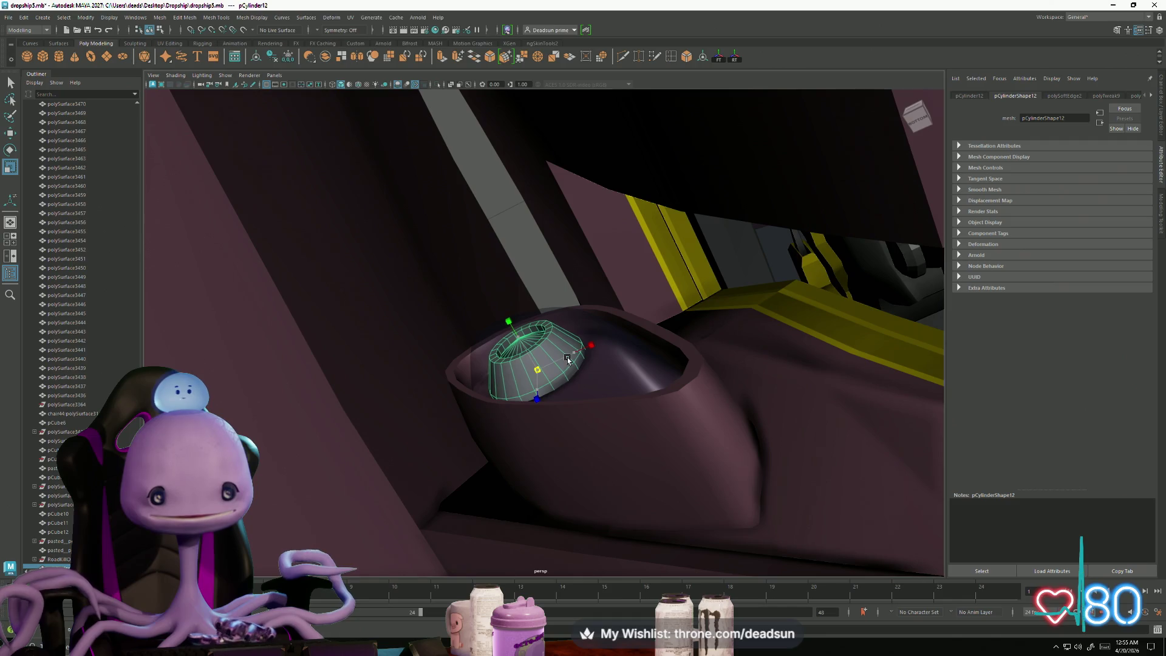
mouse_move(509, 322)
left_mouse_down()
mouse_move(535, 390)
mouse_move(553, 365)
mouse_move(527, 414)
mouse_move(537, 442)
left_mouse_up()
key("w")
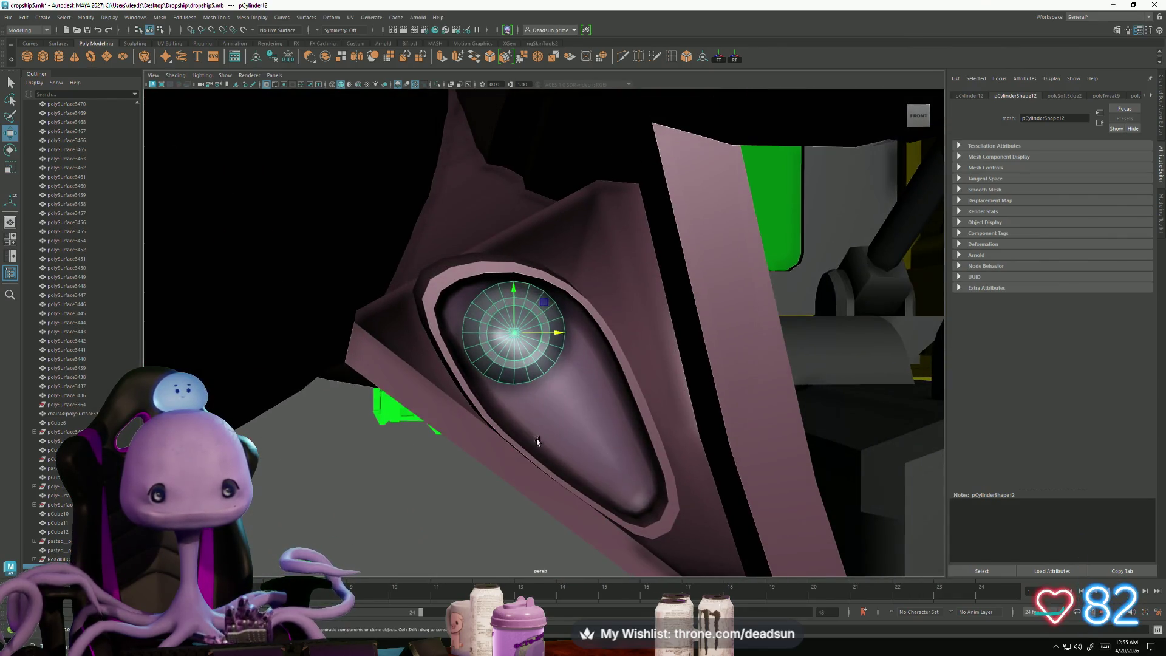
scroll(509, 307, "down", 2)
mouse_move(513, 296)
left_mouse_down("alt")
mouse_move(470, 390)
mouse_move(476, 408)
left_mouse_up("alt")
right_click_drag(476, 408, 583, 419, "alt")
Step: Duplicate the button as pCylinder13 and slide the copy into the recess's narrow lower end
key("ctrl+d")
mouse_move(487, 255)
left_mouse_down()
mouse_move(477, 377)
mouse_move(485, 360)
left_mouse_up()
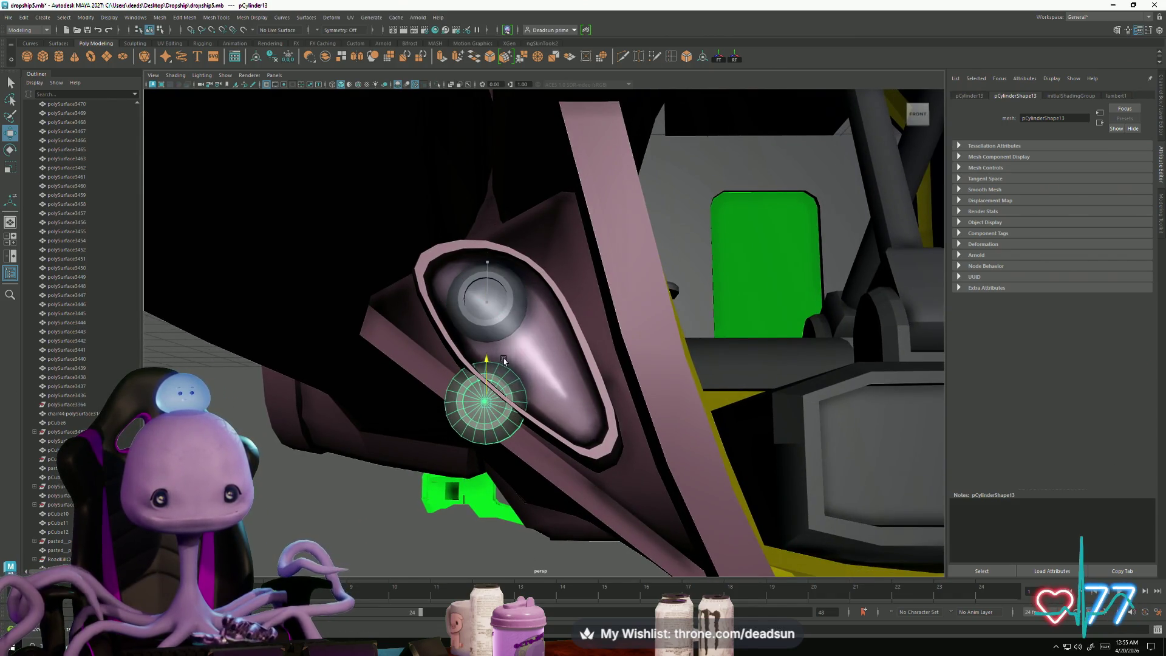
mouse_move(535, 406)
left_mouse_down()
mouse_move(619, 406)
mouse_move(551, 425)
mouse_move(535, 449)
mouse_move(549, 425)
mouse_move(544, 453)
mouse_move(530, 446)
left_mouse_up()
key("r")
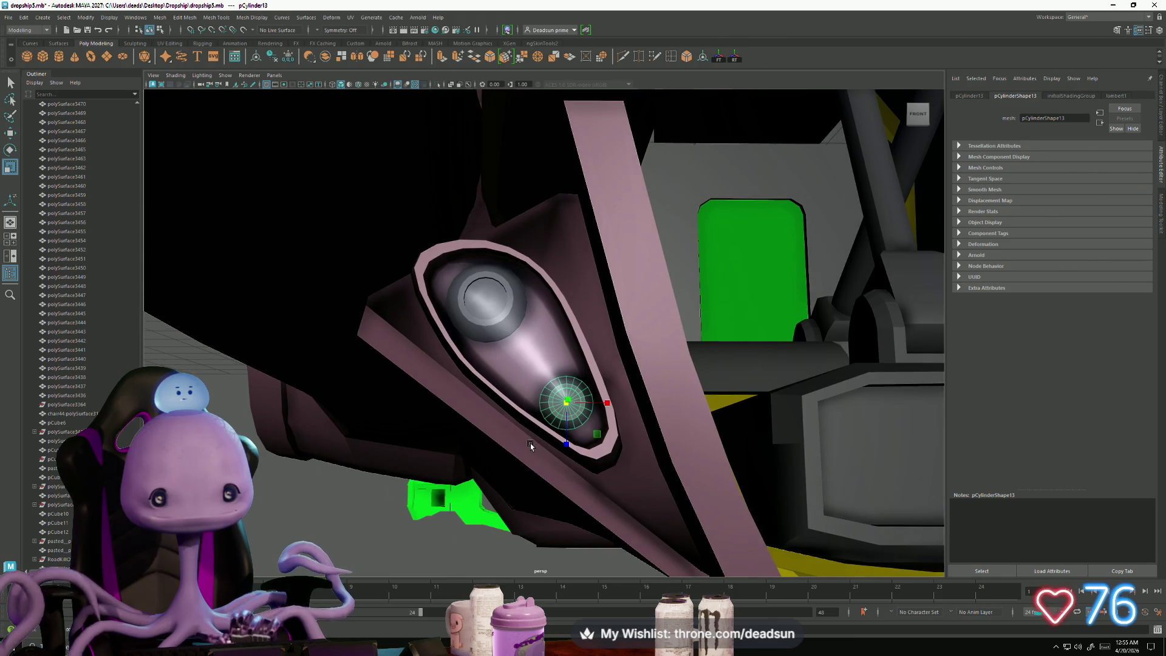
left_click(604, 461)
Step: Reselect the top button, duplicate it, and move the copy down between the other two
left_click_drag(604, 462, 611, 448, "alt")
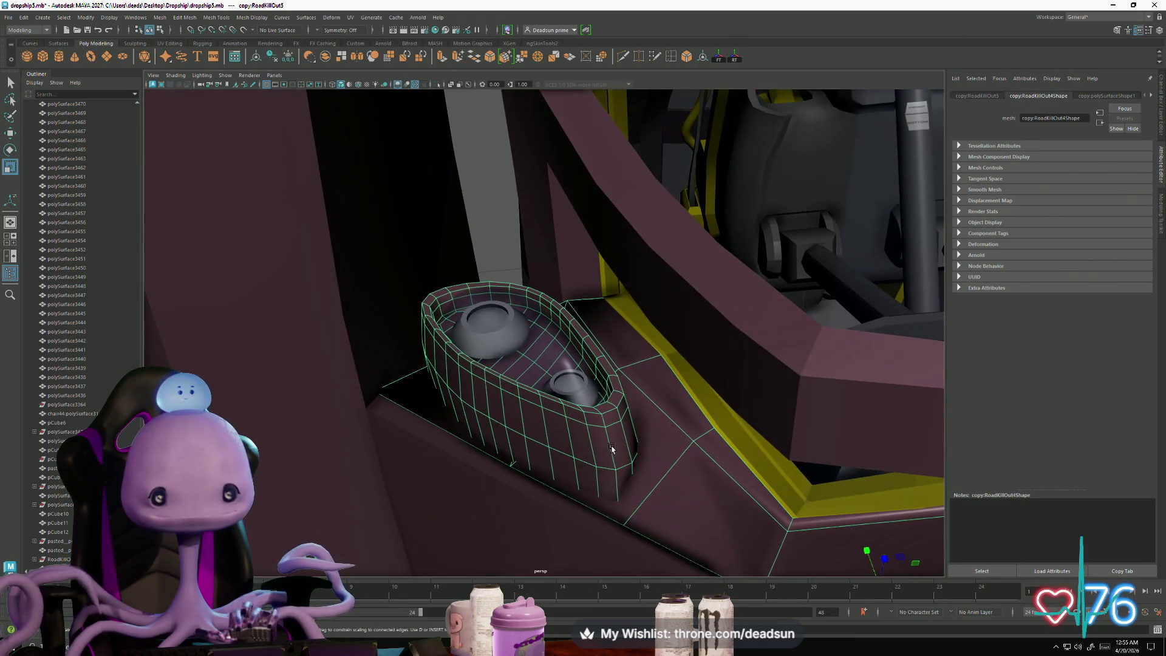
right_click_drag(610, 414, 590, 399)
left_click_drag(589, 400, 559, 419, "alt")
scroll(516, 449, "up", 10)
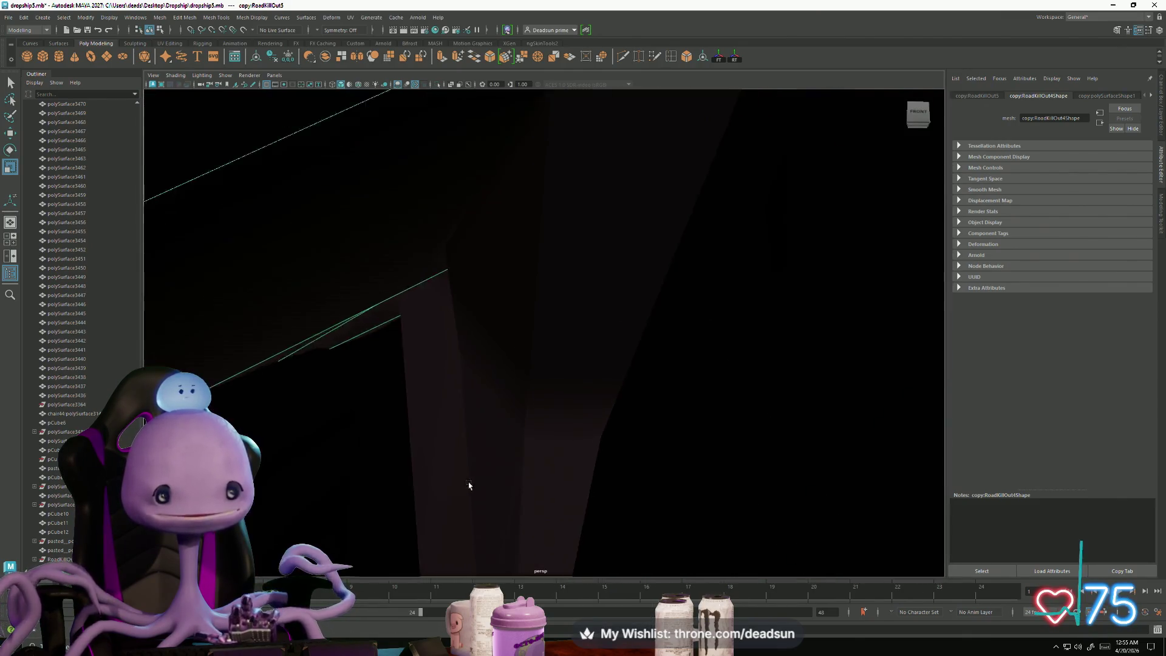
mouse_move(469, 485)
left_mouse_down("alt")
mouse_move(390, 435)
mouse_move(450, 456)
left_mouse_up("alt")
key("ctrl+z")
key("ctrl+z")
key("ctrl+z")
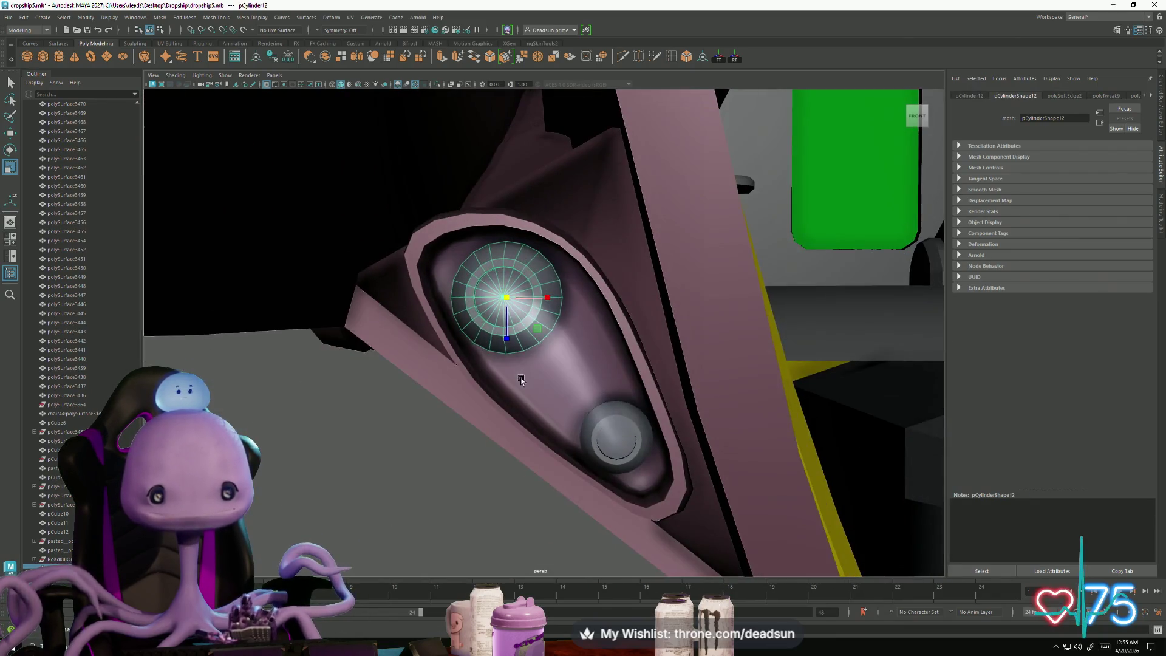
mouse_move(521, 379)
left_mouse_down("alt")
mouse_move(596, 362)
mouse_move(509, 442)
mouse_move(513, 419)
left_mouse_up("alt")
key("ctrl+d")
key("w")
mouse_move(507, 238)
left_mouse_down()
mouse_move(507, 361)
mouse_move(493, 368)
mouse_move(589, 357)
mouse_move(553, 310)
left_mouse_up()
key("r")
key("w")
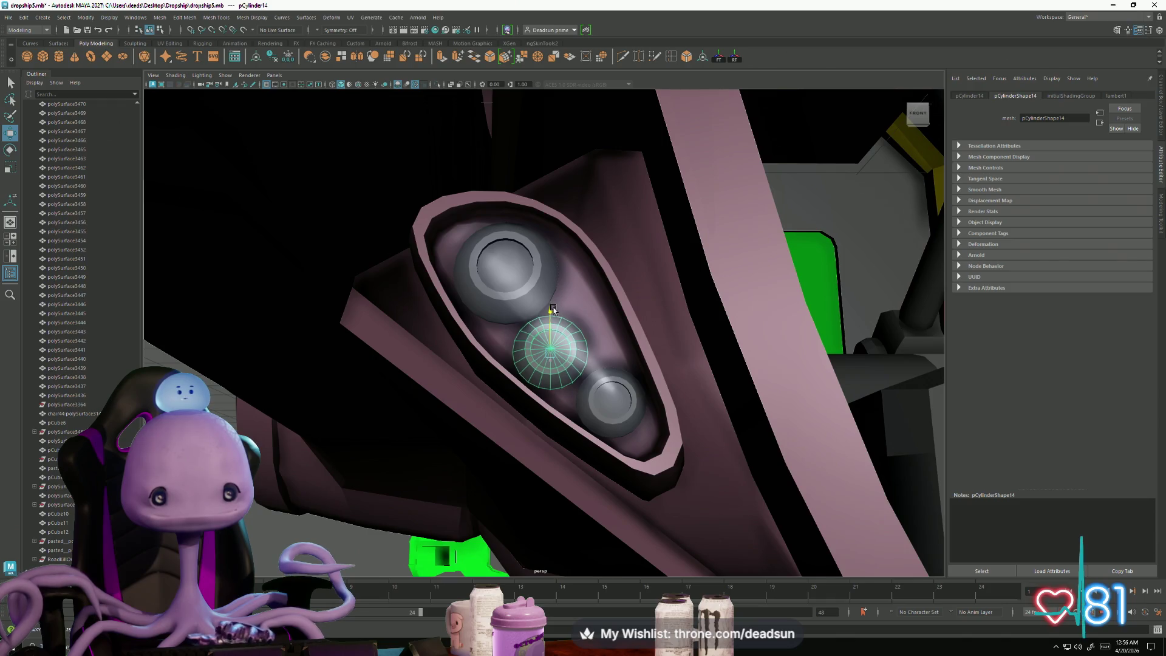
left_click_drag(592, 347, 595, 349)
Step: Stretch and widen the middle button to fit the recess
left_click_drag(553, 396, 539, 346, "alt")
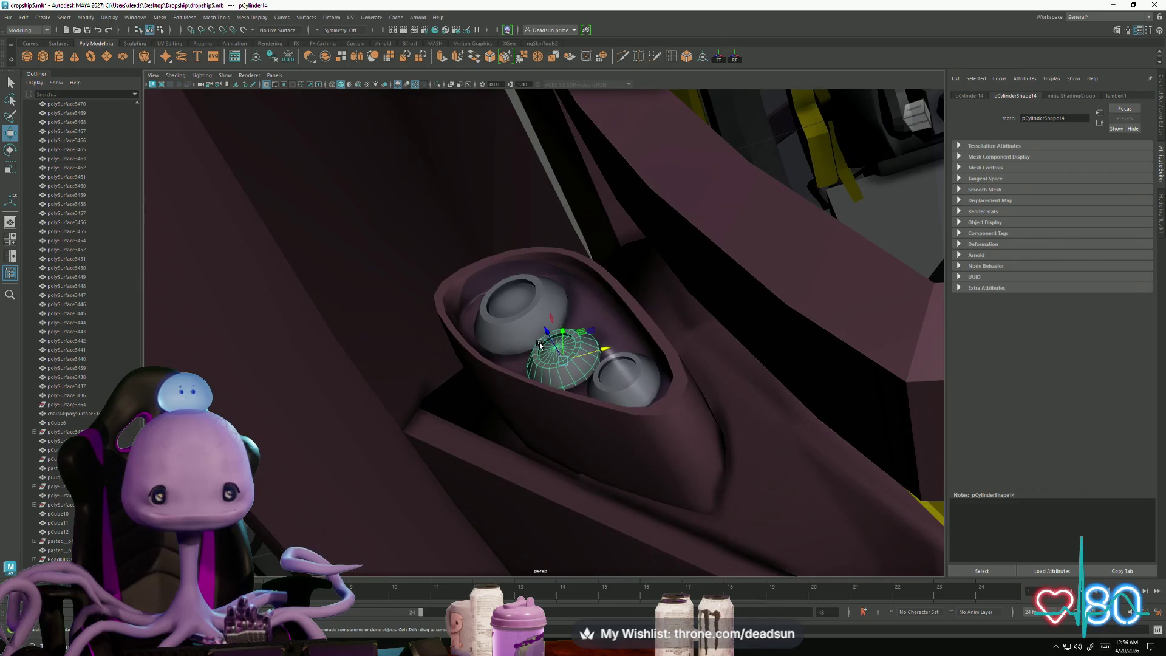
key("r")
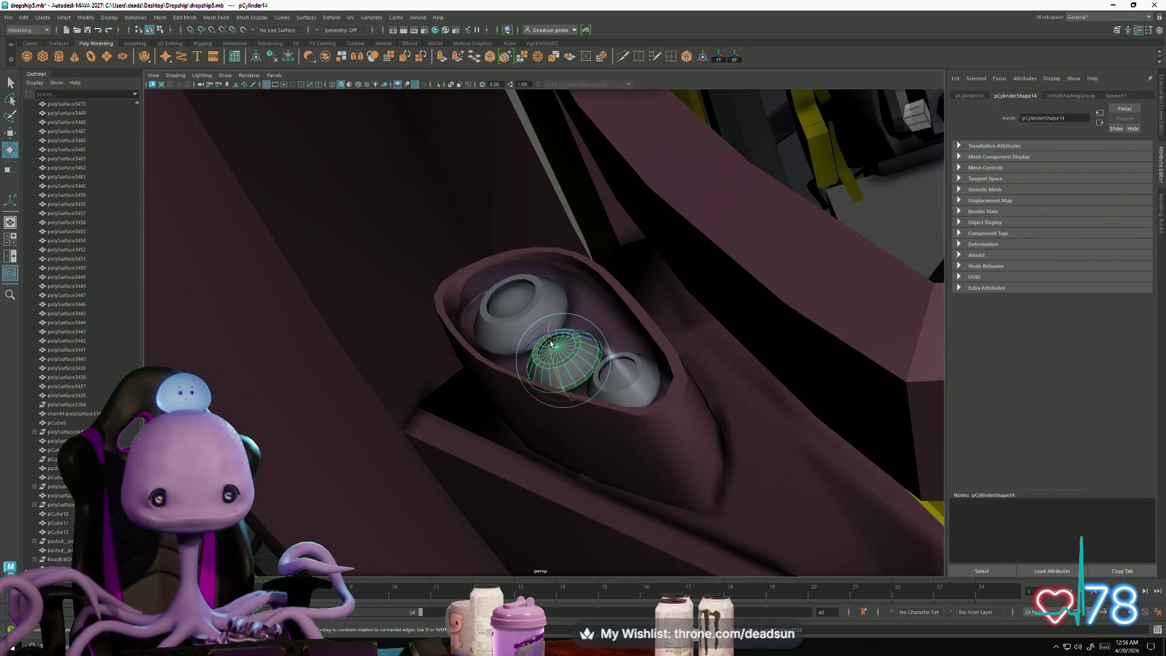
mouse_move(552, 348)
left_mouse_down()
mouse_move(552, 326)
mouse_move(486, 388)
mouse_move(417, 417)
mouse_move(455, 432)
mouse_move(646, 436)
left_mouse_up()
key("w")
key("e")
key("r")
mouse_move(574, 340)
left_mouse_down()
mouse_move(584, 344)
mouse_move(538, 338)
mouse_move(522, 394)
mouse_move(494, 404)
mouse_move(476, 390)
mouse_move(528, 370)
left_mouse_up()
key("w")
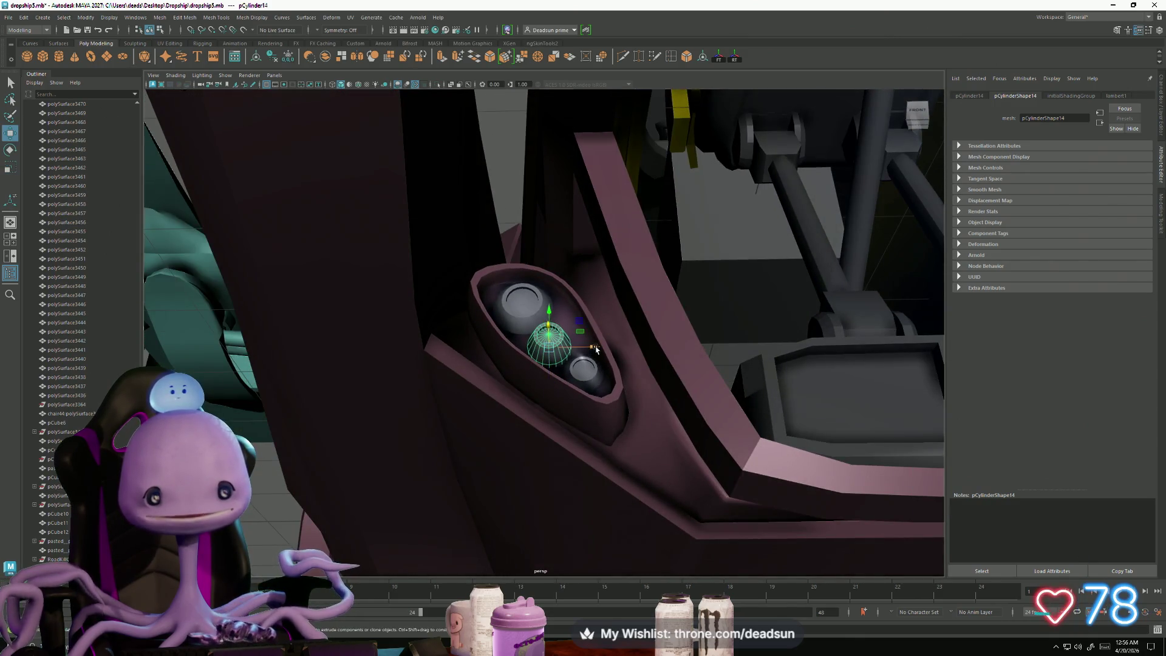
Step: Check the button placement from below and select the pod with its three buttons
left_click_drag(601, 368, 553, 307, "alt")
right_click_drag(553, 307, 226, 125, "alt")
left_click(226, 125)
mouse_move(226, 125)
left_mouse_down("alt")
mouse_move(445, 439)
mouse_move(432, 409)
mouse_move(370, 419)
mouse_move(426, 477)
mouse_move(409, 473)
mouse_move(437, 468)
left_mouse_up("alt")
right_click_drag(437, 468, 528, 406, "alt")
mouse_move(527, 405)
left_mouse_down("alt")
mouse_move(534, 394)
mouse_move(567, 425)
mouse_move(566, 395)
left_mouse_up("alt")
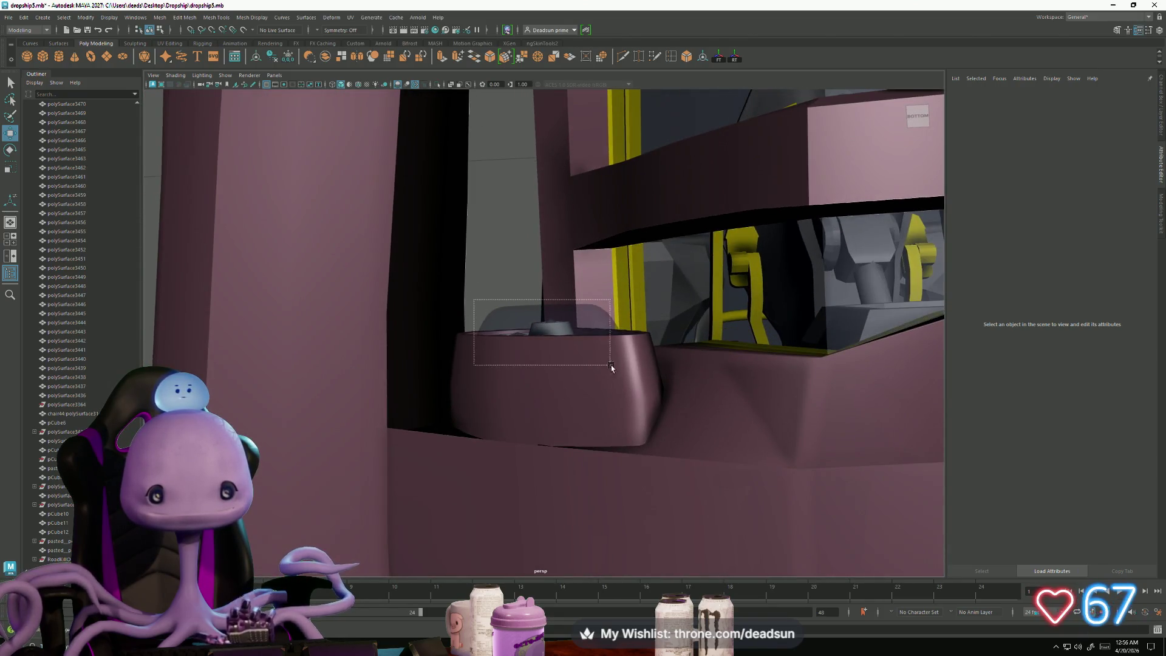
left_click(528, 371)
mouse_move(689, 346)
left_mouse_down("alt")
mouse_move(546, 229)
mouse_move(593, 359)
mouse_move(583, 346)
mouse_move(596, 334)
mouse_move(612, 444)
mouse_move(580, 428)
mouse_move(592, 392)
mouse_move(583, 374)
mouse_move(612, 406)
left_mouse_up("alt")
scroll(597, 335, "up", 3)
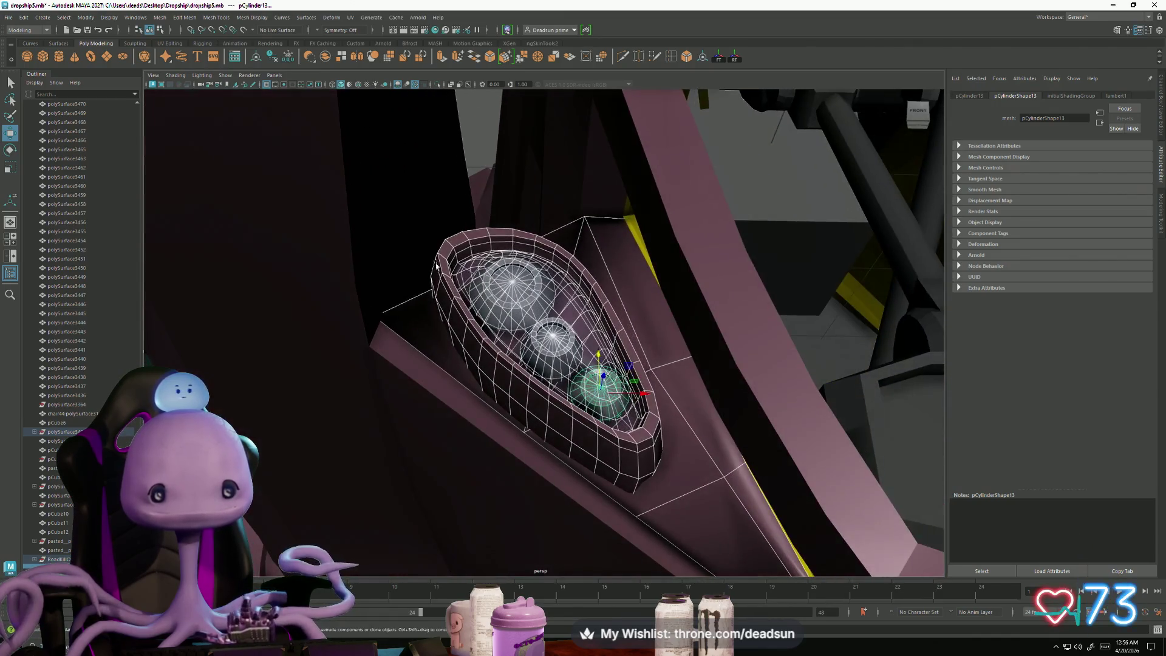
Step: Combine the pod and buttons into one object and center its pivot
left_click(159, 17)
left_click(181, 57)
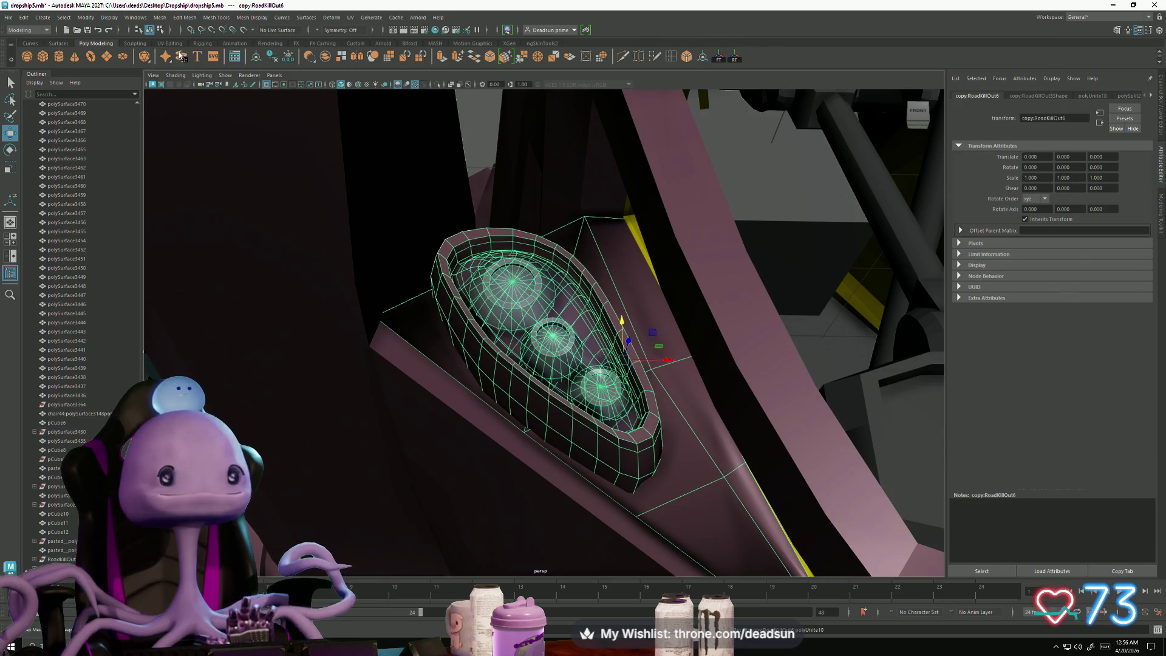
scroll(438, 272, "down", 5)
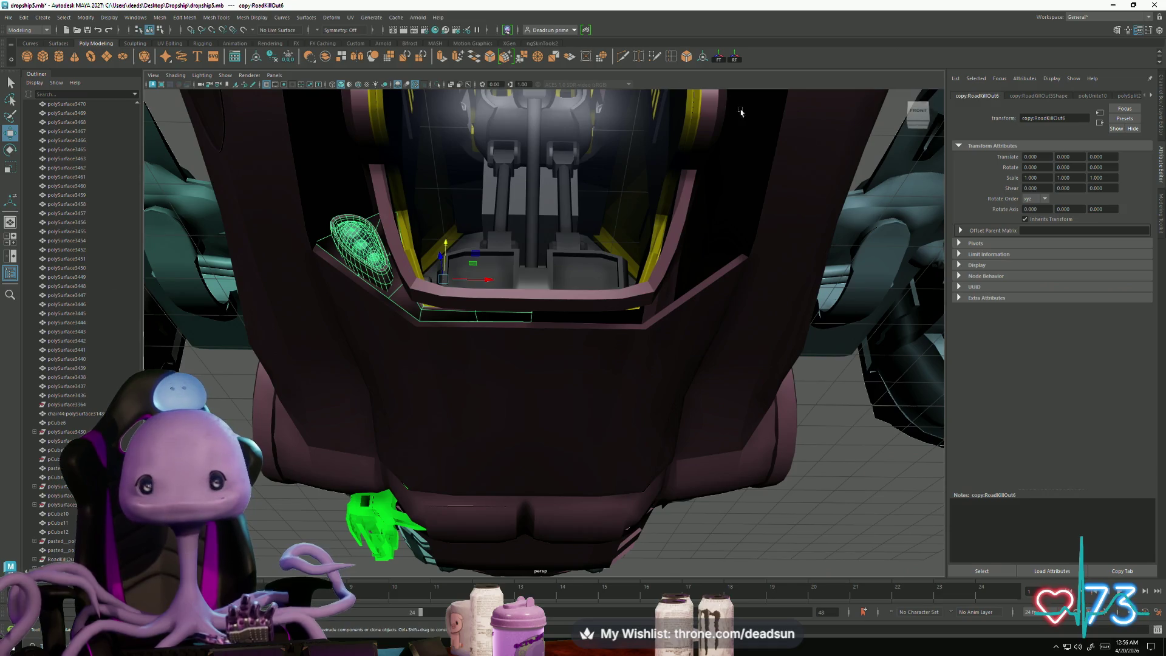
left_click(734, 59)
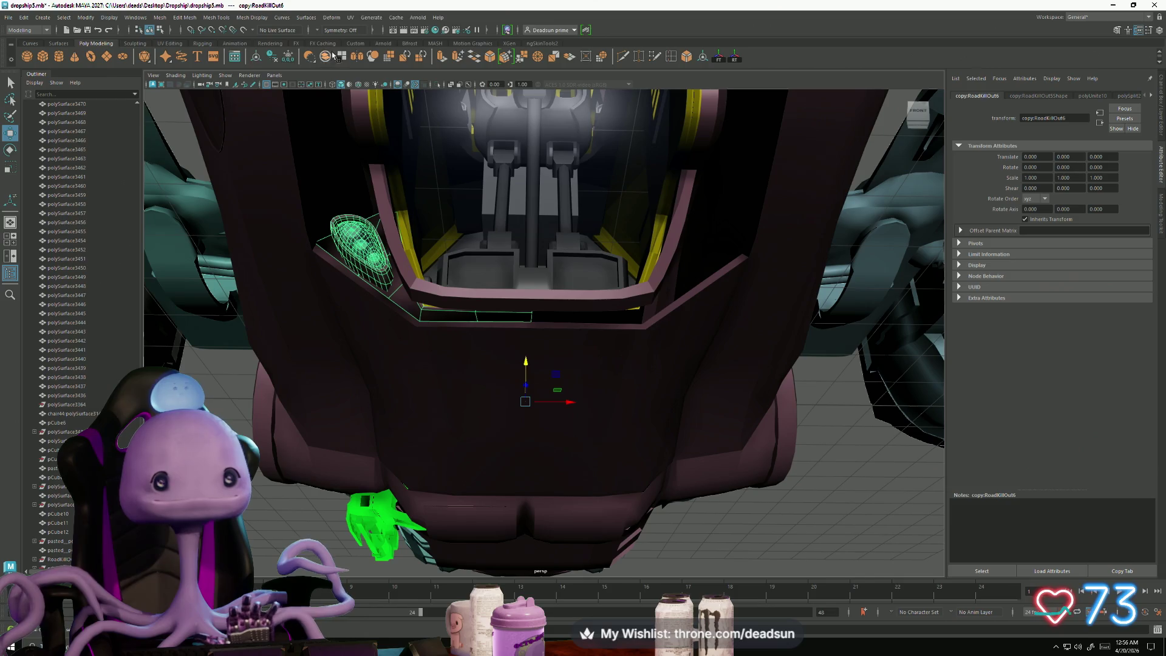
Step: Mirror the button pod to the cockpit front's other side and check both pods
left_click(160, 17)
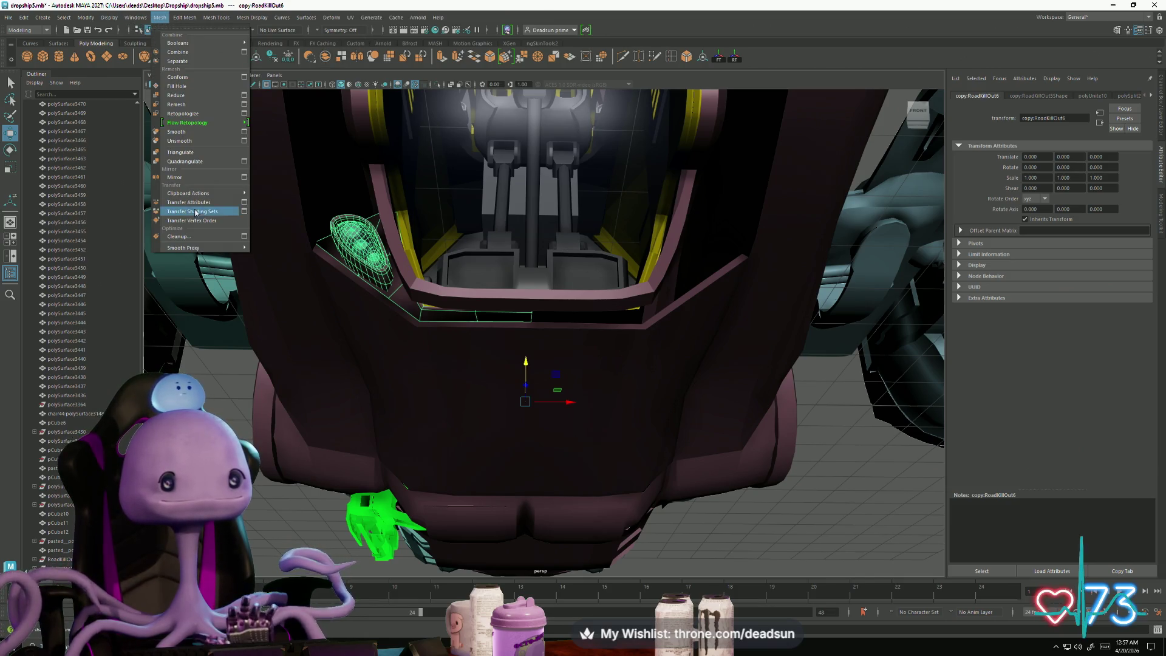
left_click(199, 181)
left_click(721, 500)
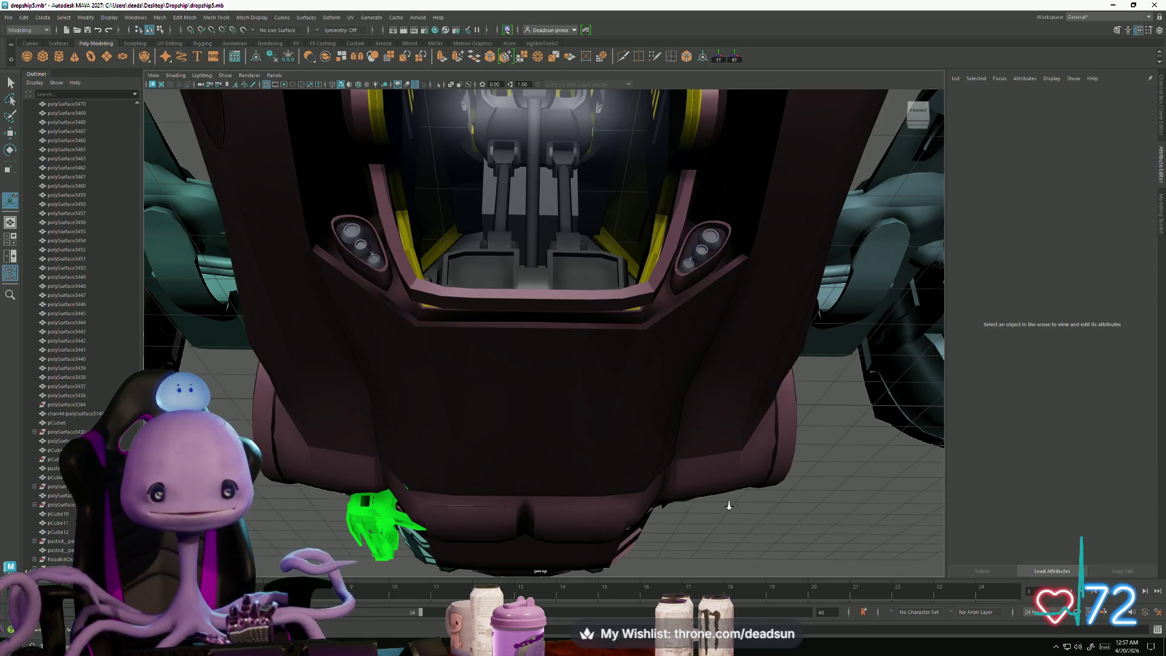
scroll(721, 500, "down", 5)
left_click_drag(721, 500, 789, 425, "alt")
scroll(789, 425, "up", 5)
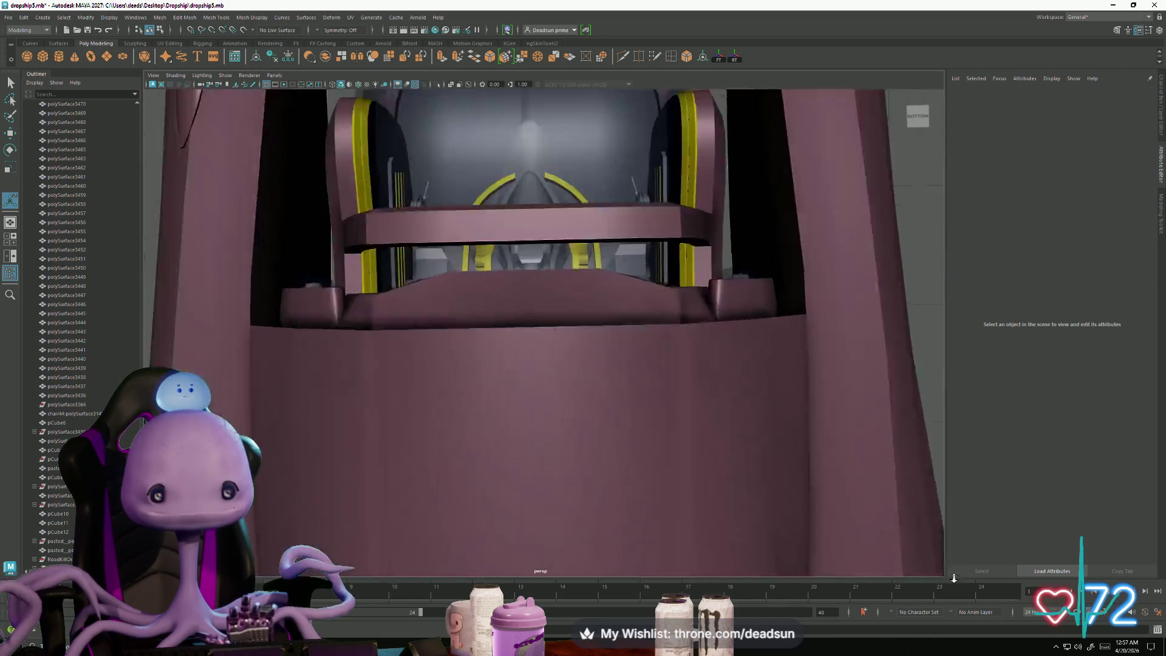
scroll(567, 305, "up", 2)
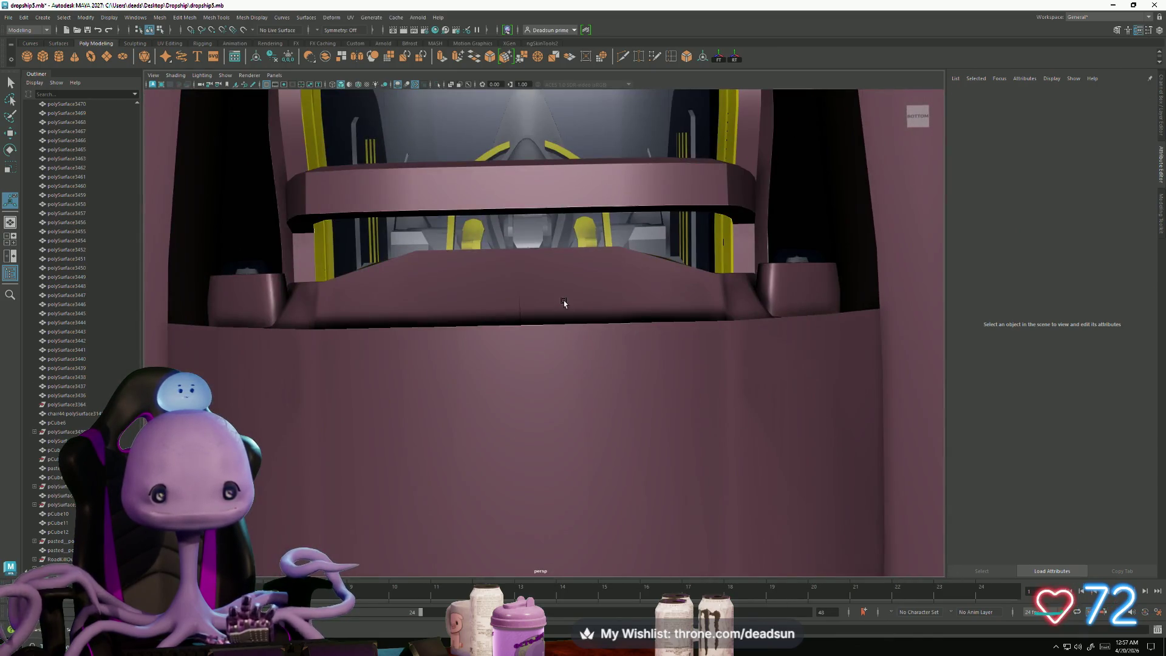
left_click(567, 304)
scroll(538, 346, "up", 3)
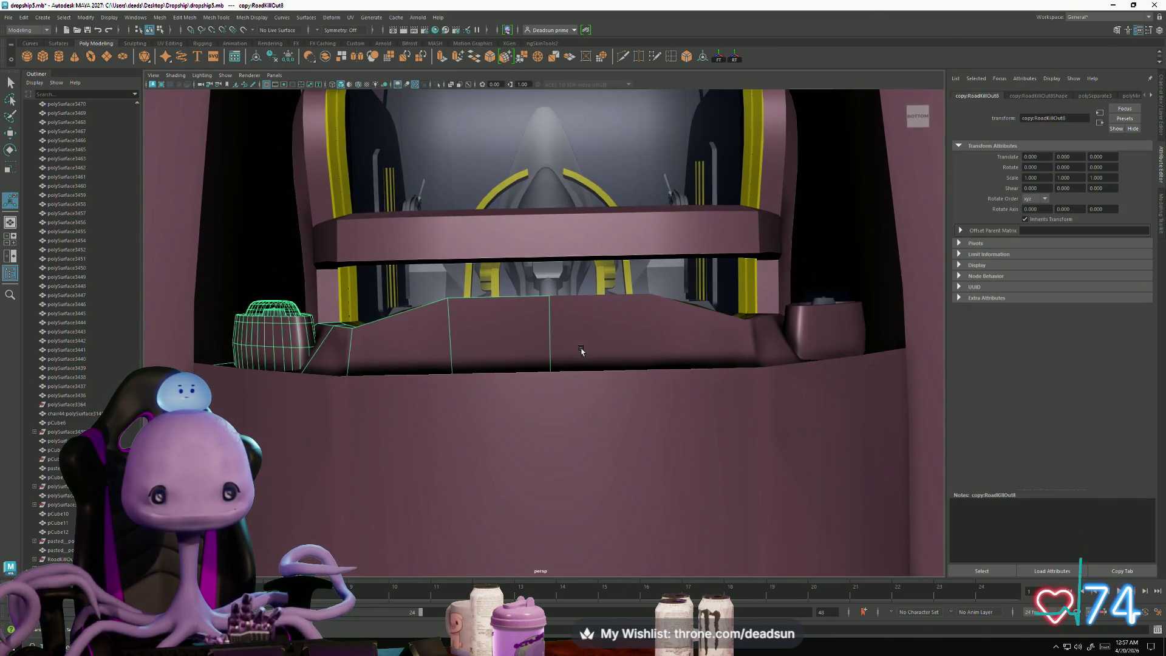
left_click(823, 331)
left_click_drag(790, 340, 427, 405, "alt")
right_click_drag(689, 255, 702, 440)
scroll(396, 418, "down", 3)
mouse_move(702, 440)
left_mouse_down("alt")
mouse_move(395, 418)
mouse_move(425, 364)
mouse_move(401, 394)
mouse_move(364, 340)
mouse_move(384, 382)
mouse_move(404, 333)
mouse_move(406, 420)
mouse_move(375, 437)
mouse_move(328, 432)
mouse_move(322, 419)
mouse_move(369, 442)
mouse_move(615, 431)
left_mouse_up("alt")
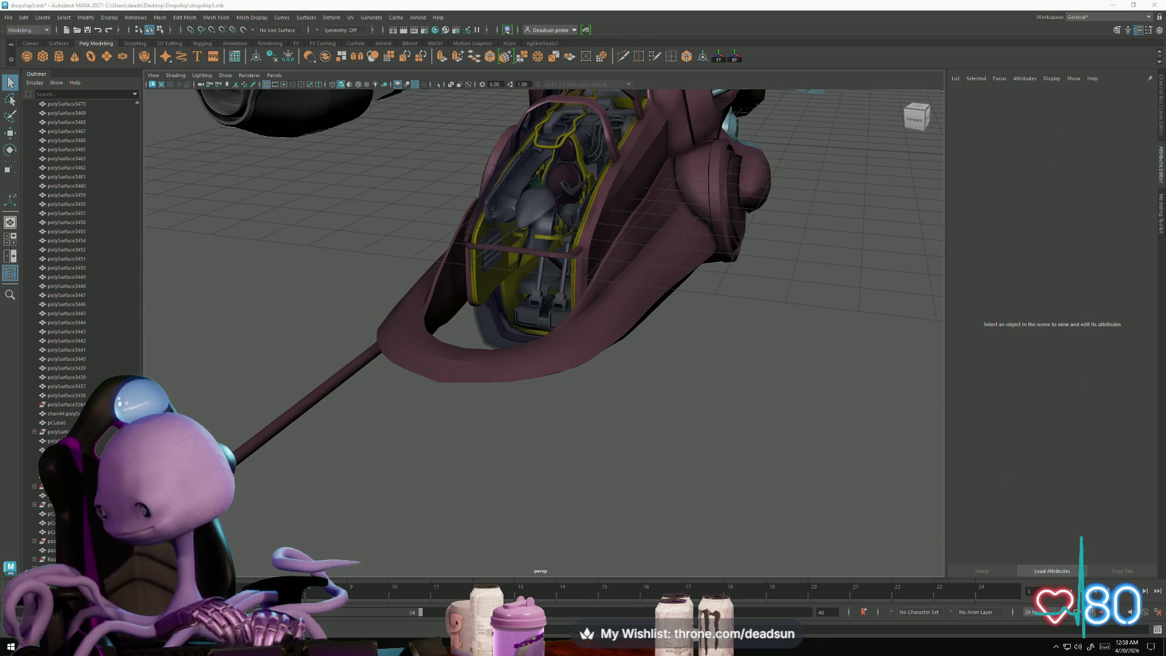
scroll(577, 237, "down", 3)
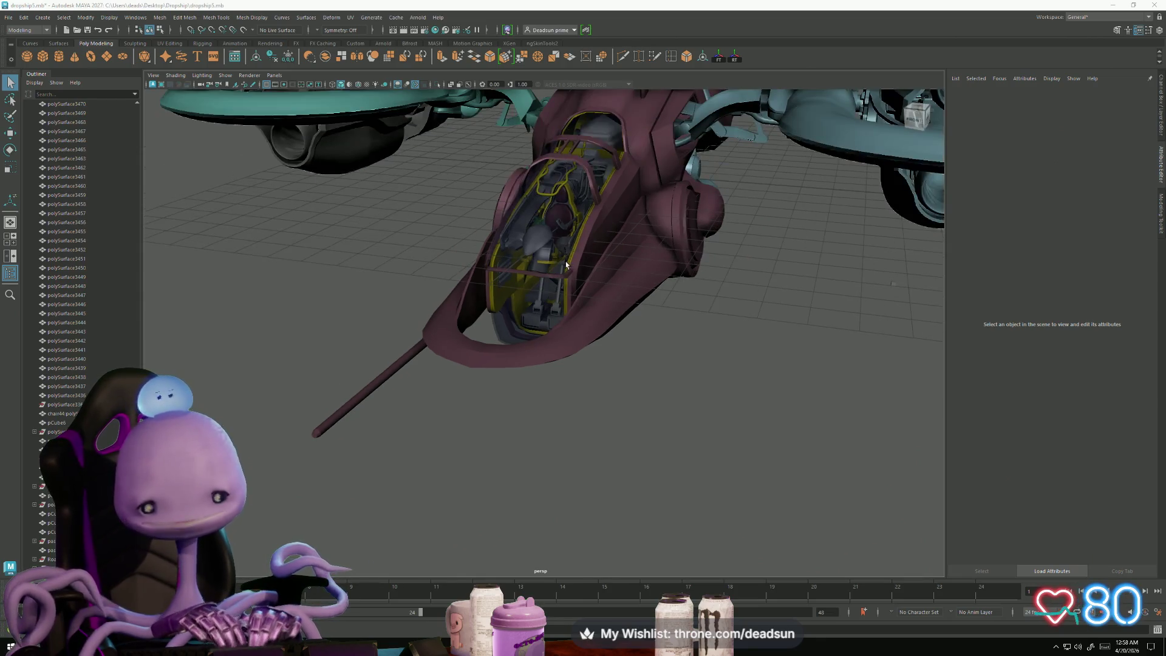
mouse_move(624, 237)
left_mouse_down("alt")
mouse_move(577, 315)
mouse_move(549, 257)
mouse_move(538, 267)
mouse_move(521, 322)
mouse_move(576, 364)
mouse_move(500, 341)
left_mouse_up("alt")
mouse_move(499, 341)
right_mouse_down("alt")
mouse_move(909, 443)
mouse_move(935, 411)
right_mouse_up("alt")
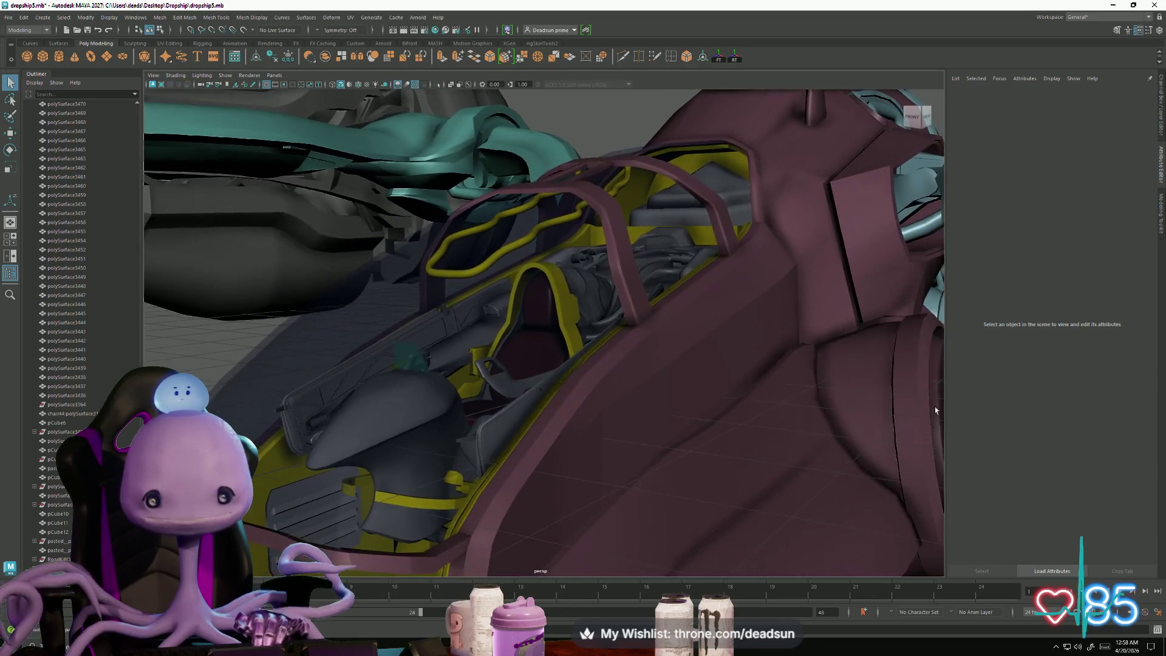
left_click(628, 291)
key("f")
left_click_drag(628, 291, 383, 379, "alt")
left_click(401, 386)
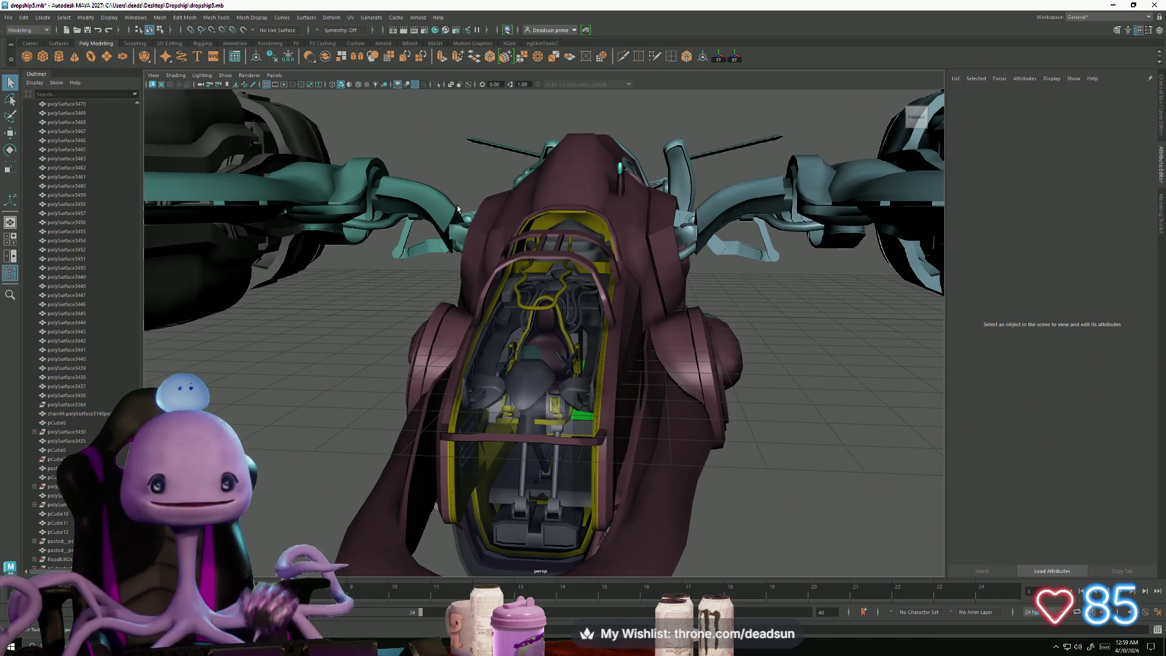
mouse_move(543, 357)
left_mouse_down("alt")
mouse_move(728, 333)
mouse_move(653, 368)
mouse_move(656, 445)
mouse_move(656, 372)
mouse_move(807, 491)
mouse_move(483, 453)
mouse_move(516, 461)
mouse_move(535, 446)
mouse_move(515, 442)
mouse_move(514, 391)
mouse_move(552, 454)
mouse_move(496, 452)
mouse_move(508, 434)
mouse_move(548, 465)
mouse_move(538, 455)
left_mouse_up("alt")
scroll(713, 339, "up", 5)
scroll(656, 372, "down", 5)
scroll(809, 491, "down", 5)
scroll(514, 391, "up", 5)
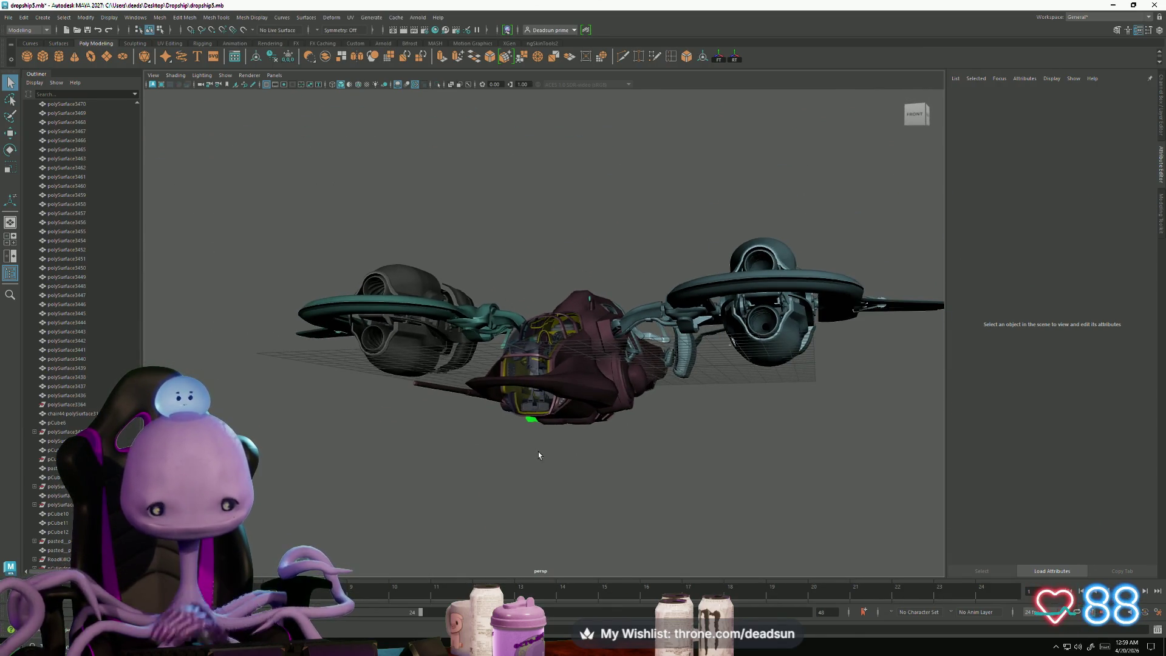
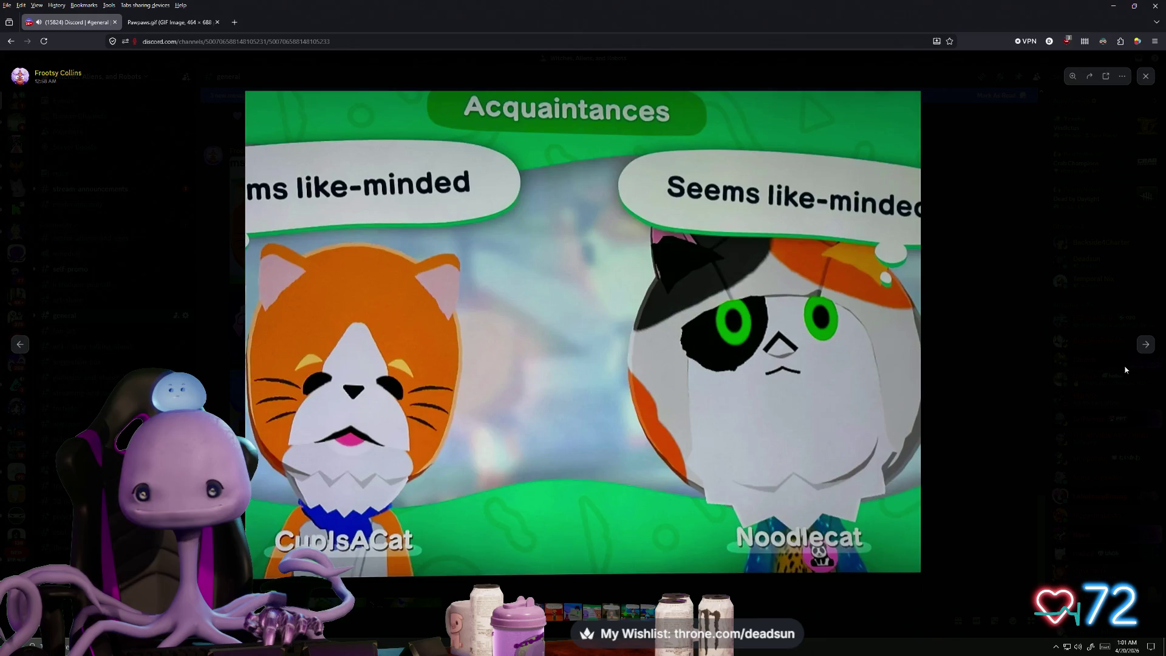
Step: Page past the stats screen to the 'time machine' beach screenshot, then on to the Acquaintances/Crushing image
left_click(1145, 346)
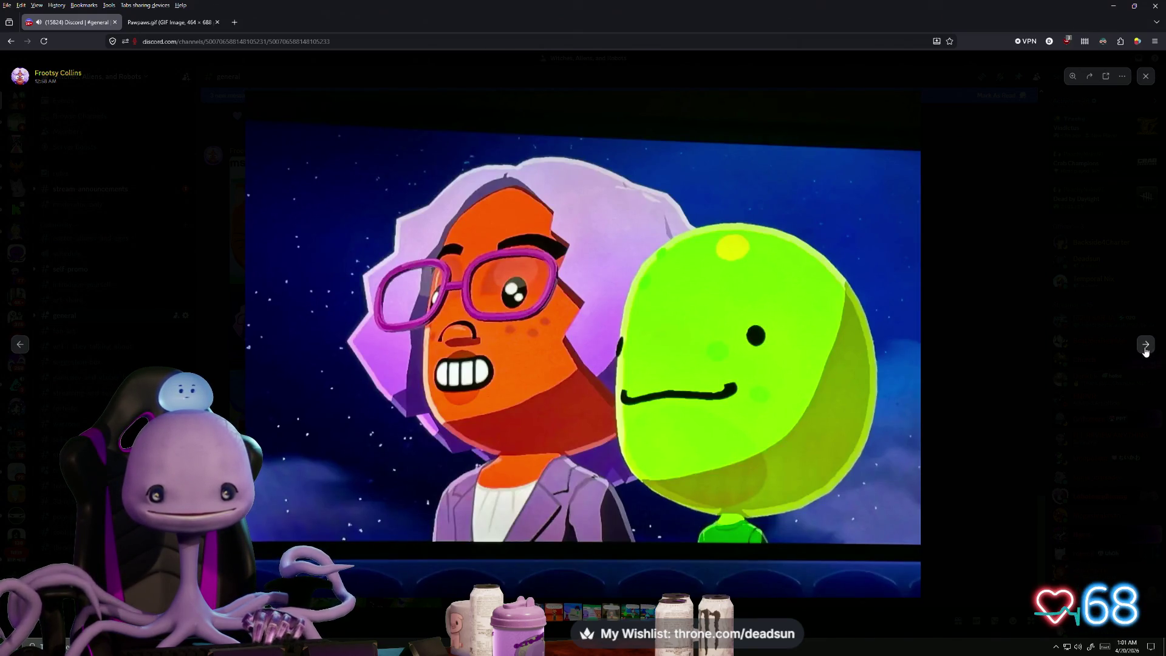
left_click(1144, 349)
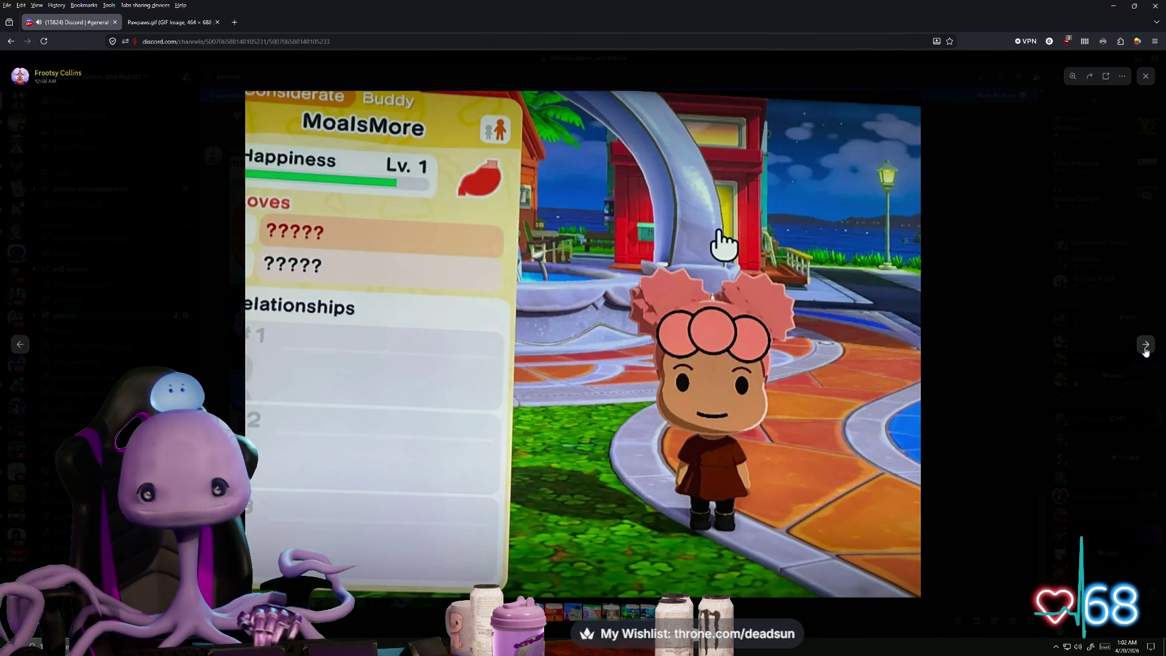
left_click(1145, 352)
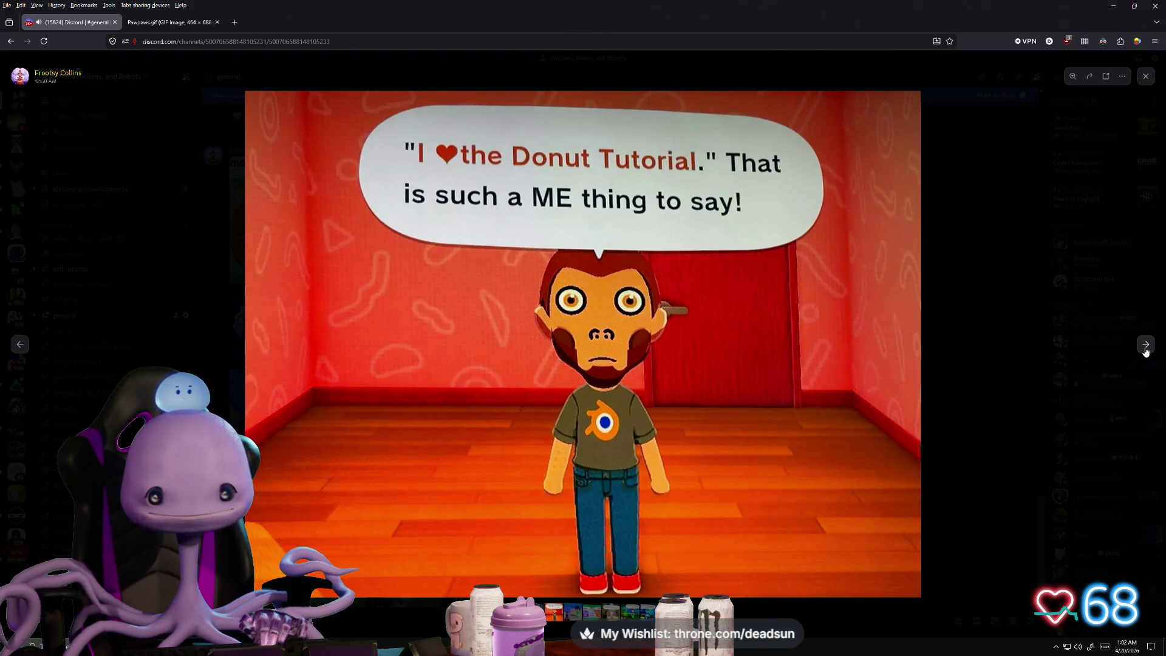
left_click(1147, 348)
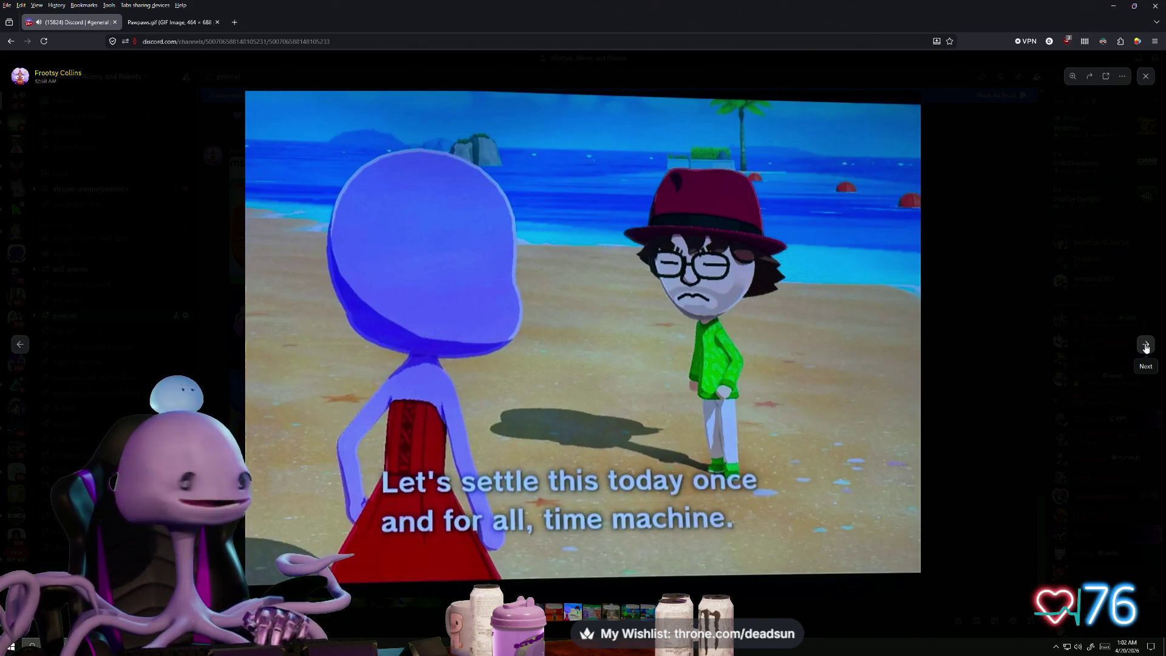
left_click(1145, 346)
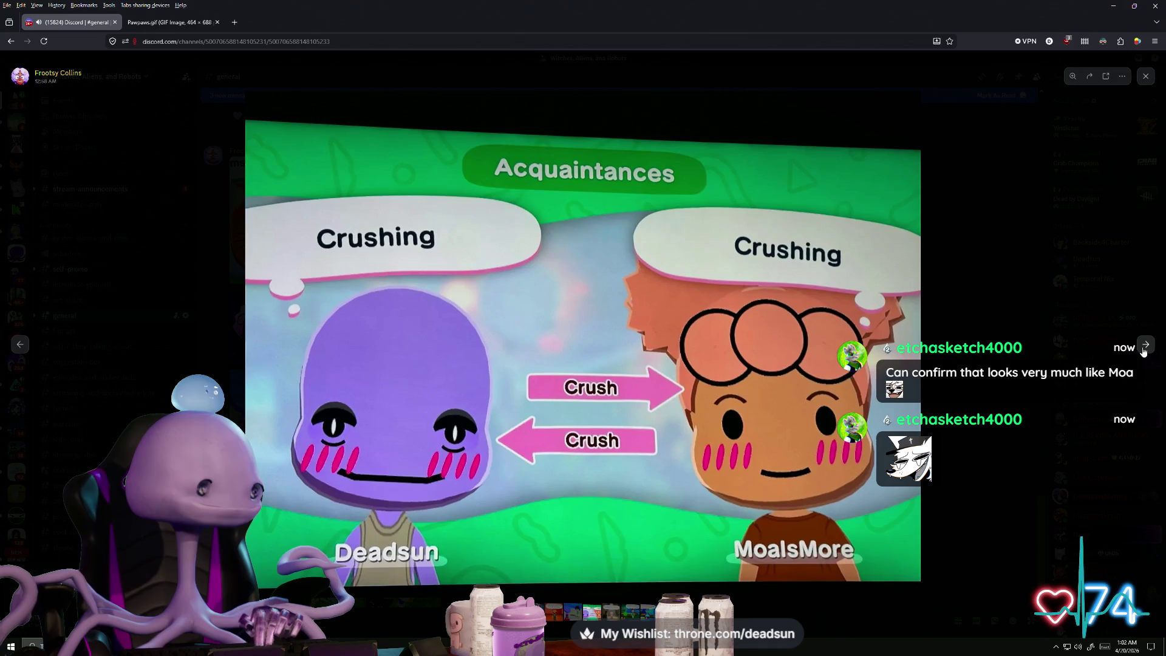
Step: Page three images forward from the Acquaintances picture to the Good friends Mii screenshot
left_click(1144, 350)
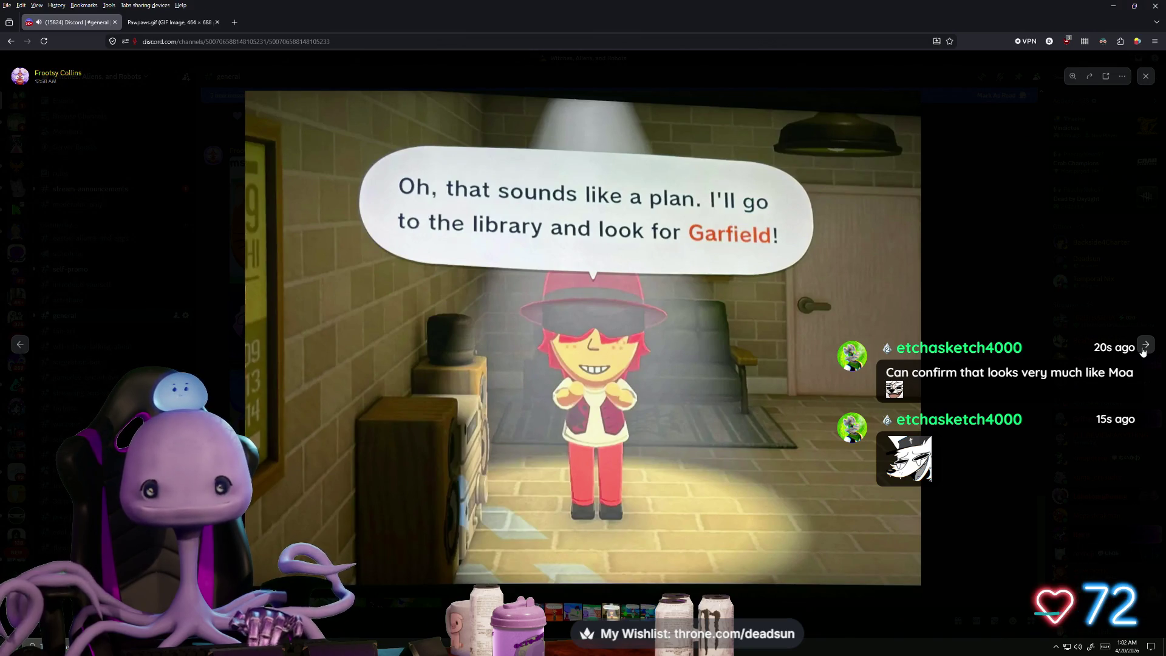
left_click(1143, 345)
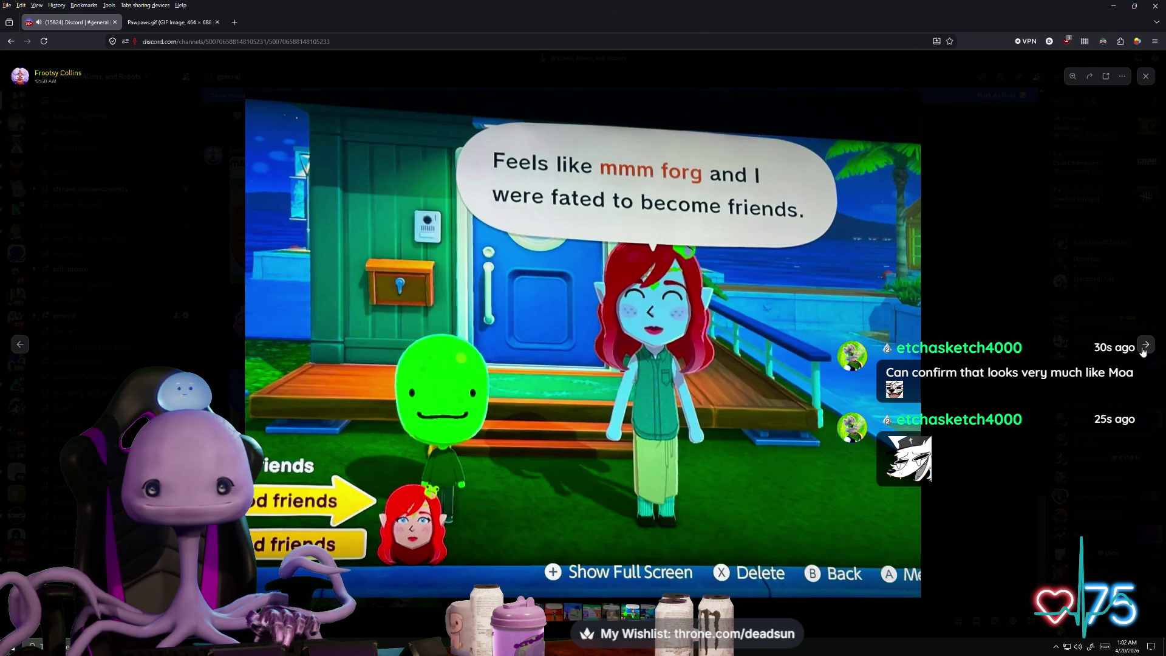
left_click(1145, 345)
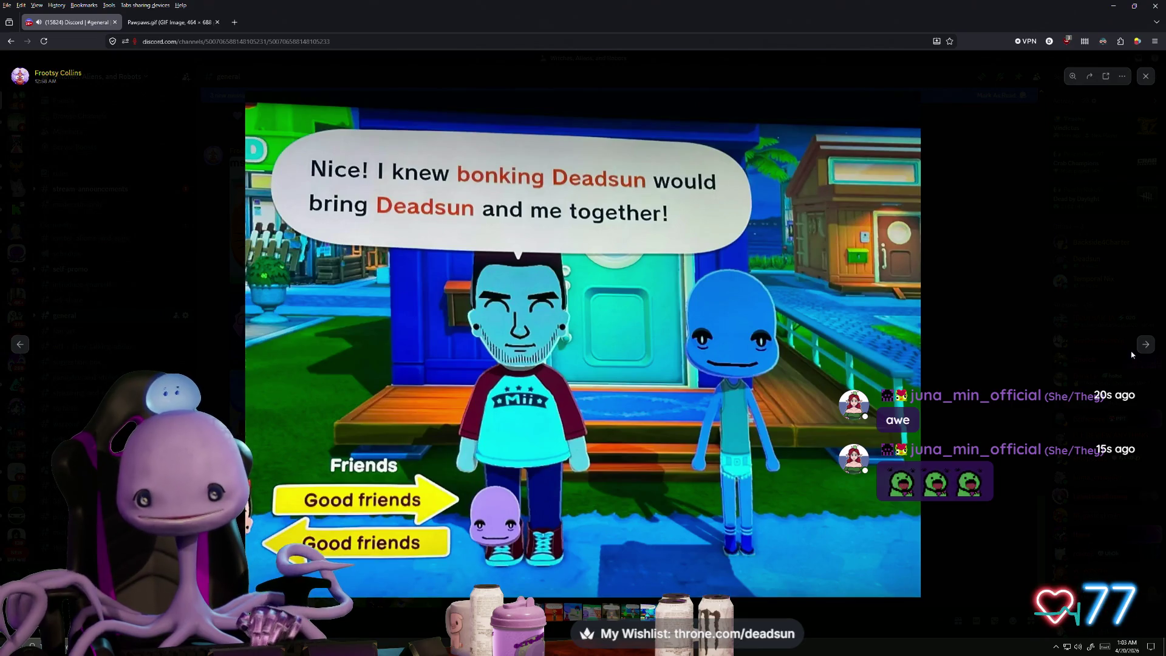
Step: Zoom in twice on the Good friends Miis, then page past the Friends chart to the cats' screenshot
left_click(749, 471)
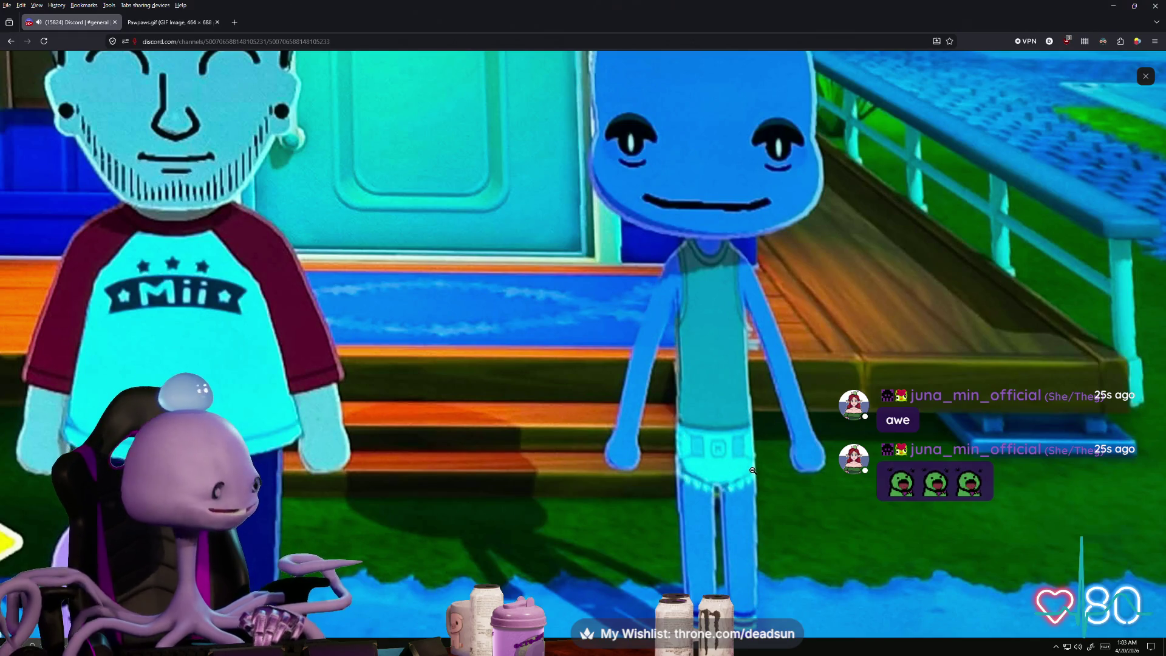
left_click(751, 472)
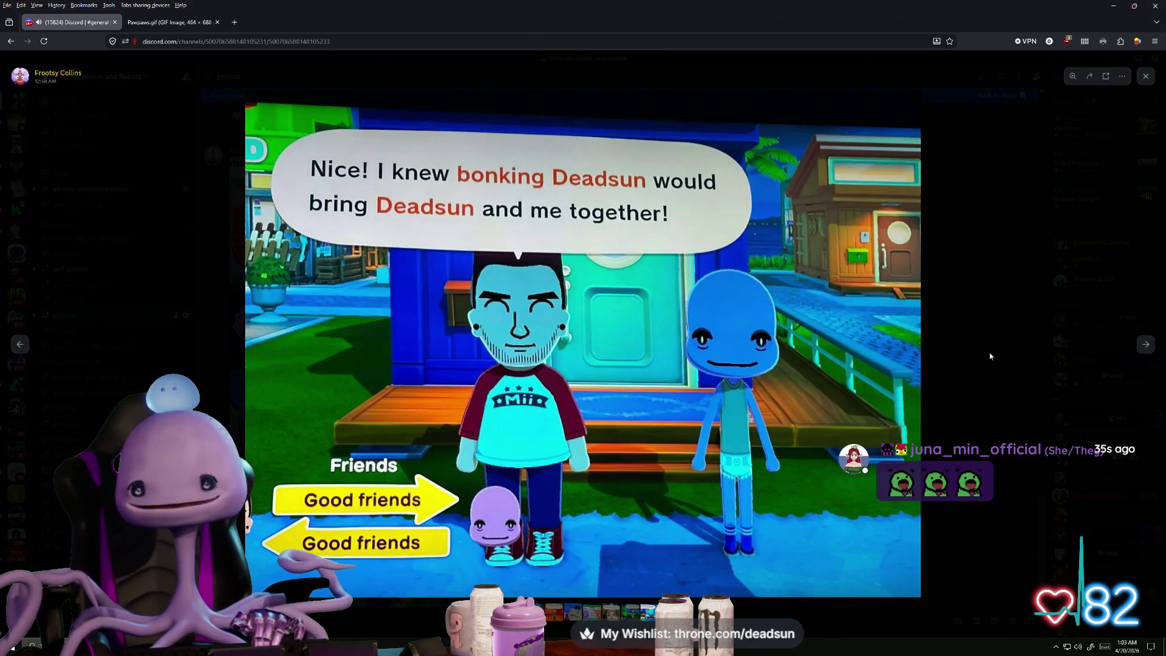
left_click(768, 479)
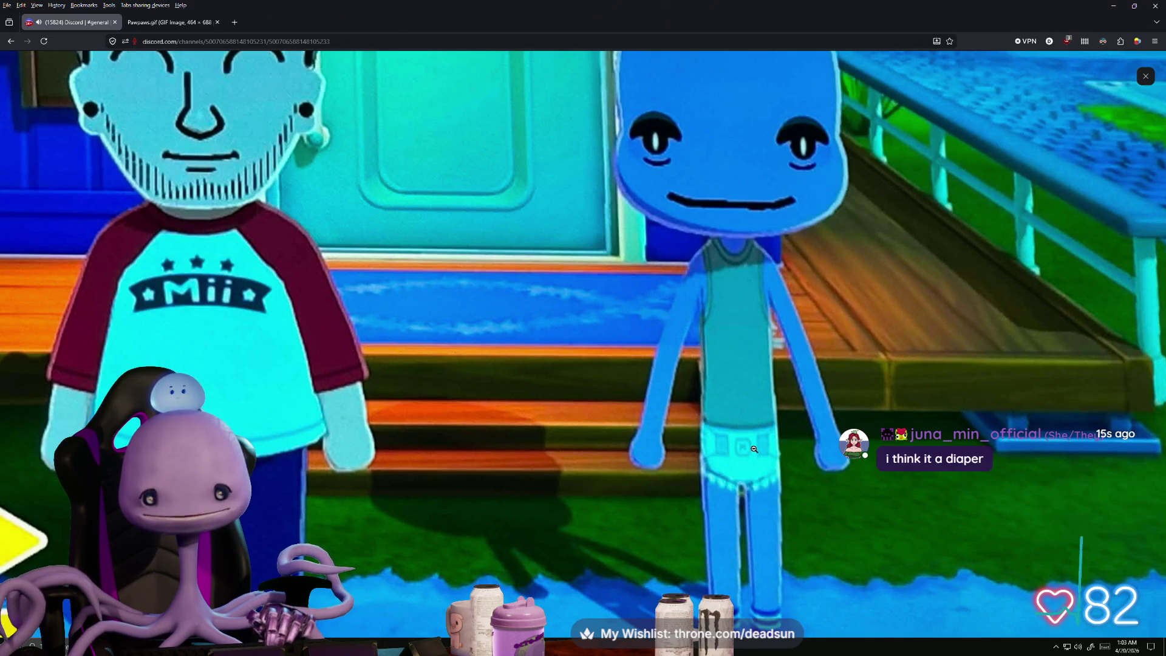
left_click(774, 503)
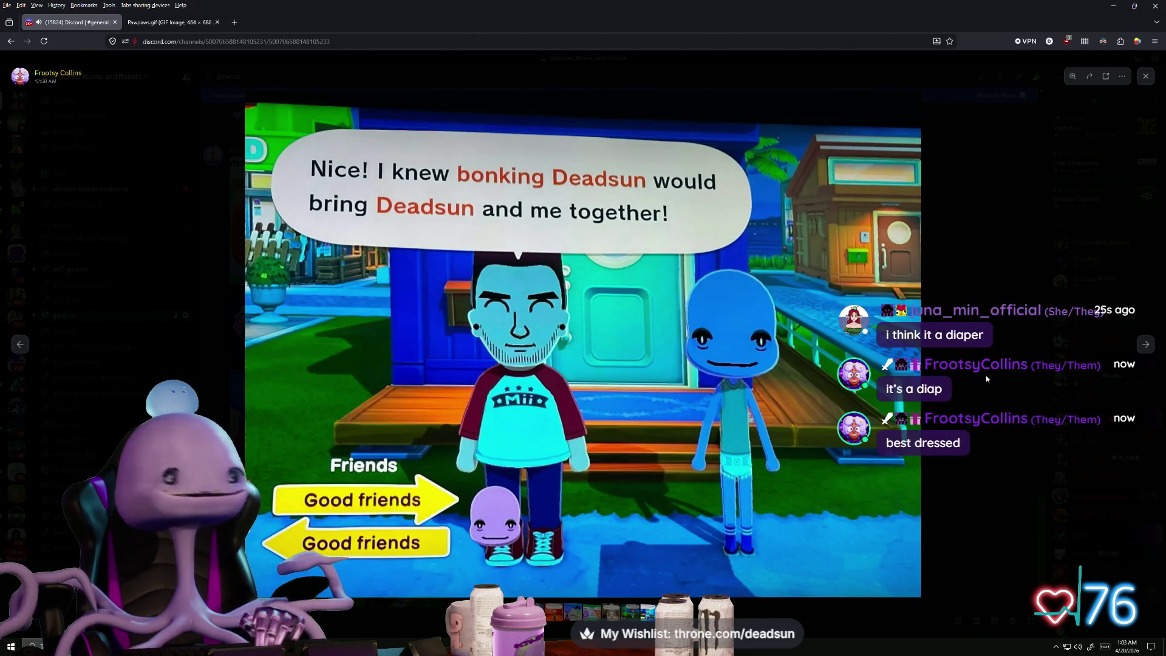
left_click(1141, 350)
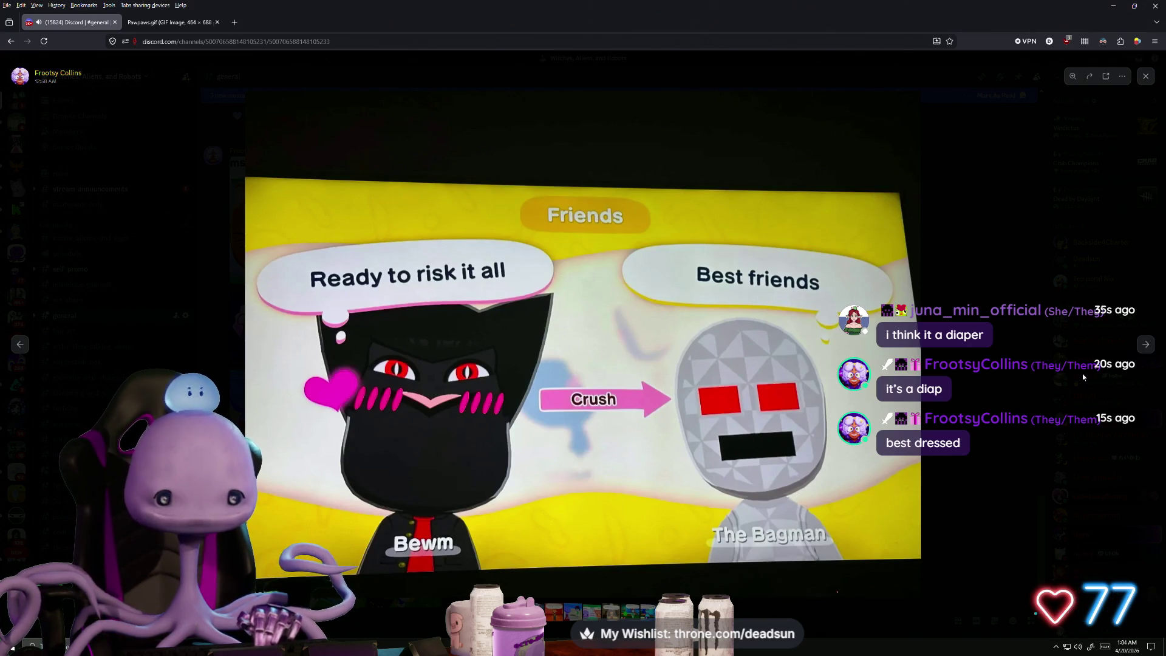
left_click(1138, 353)
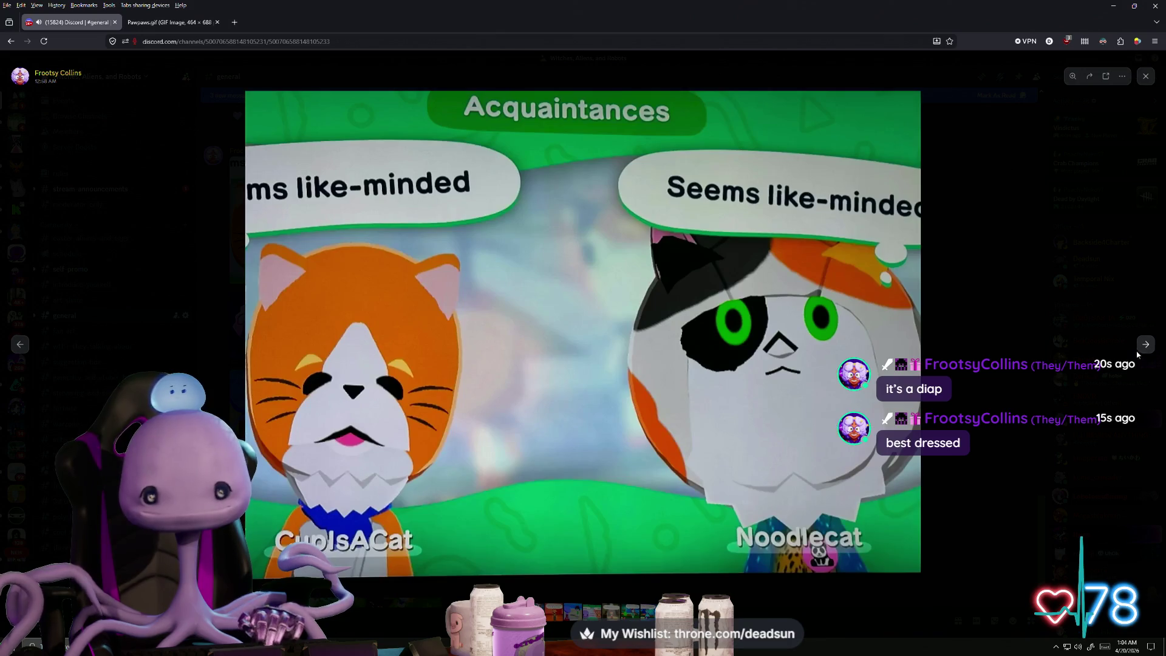